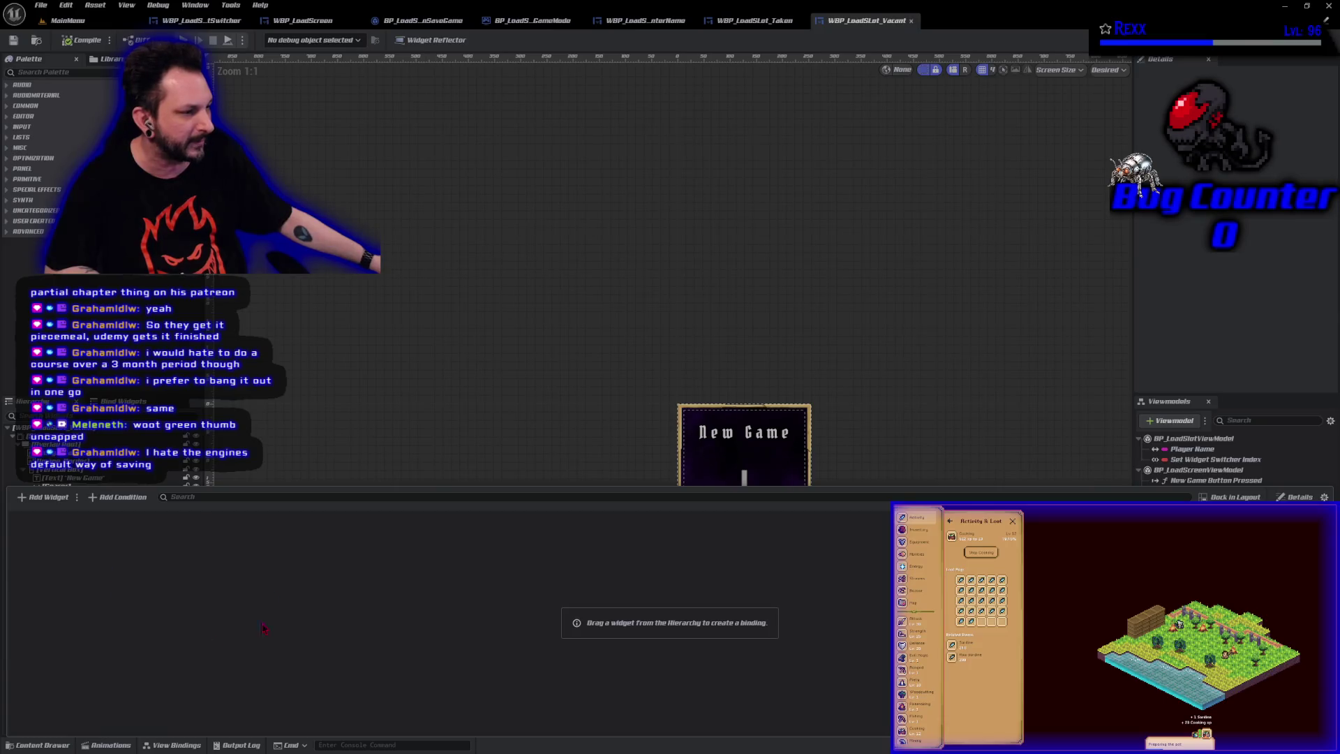
Review the WBP_LoadSlot_Taken card, the slot switcher, the game mode defaults and the enter-name widget's viewmodel bindings
{"action": "left_click", "coordinate": [783, 21]}
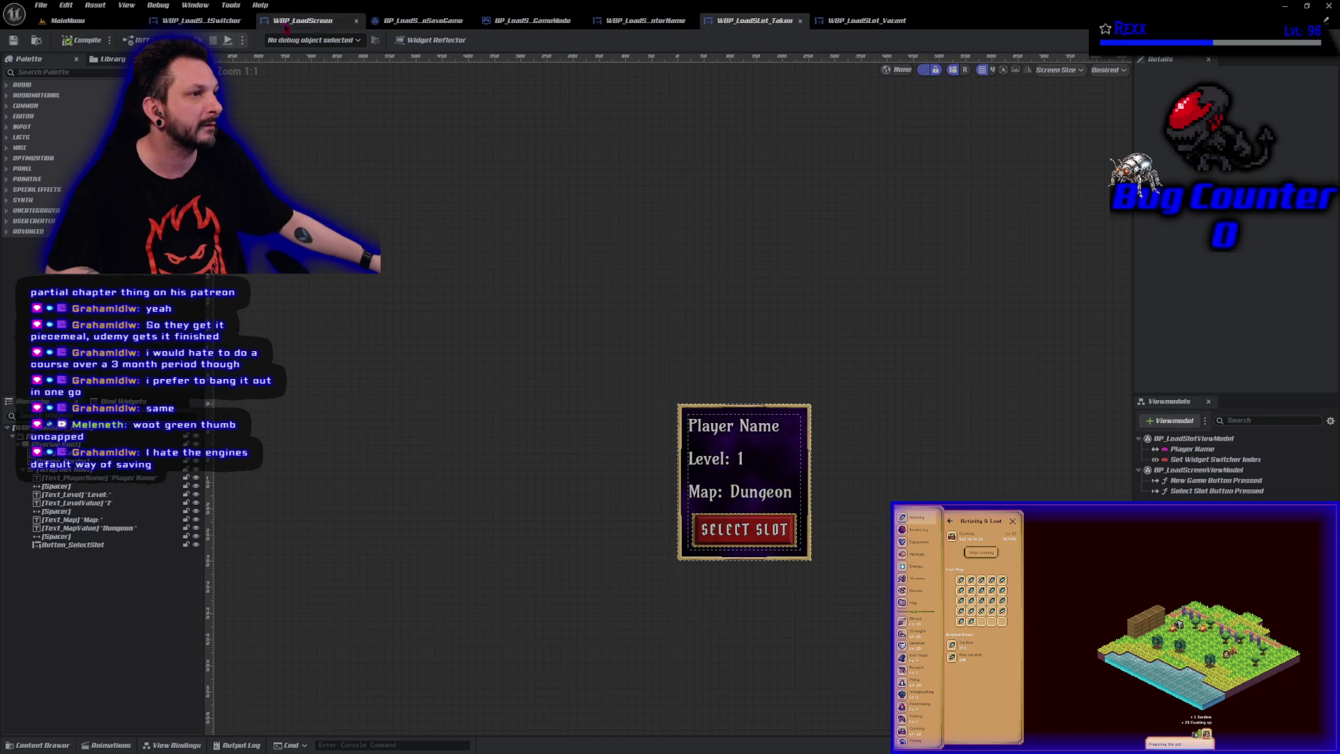
{"action": "left_click", "coordinate": [201, 20]}
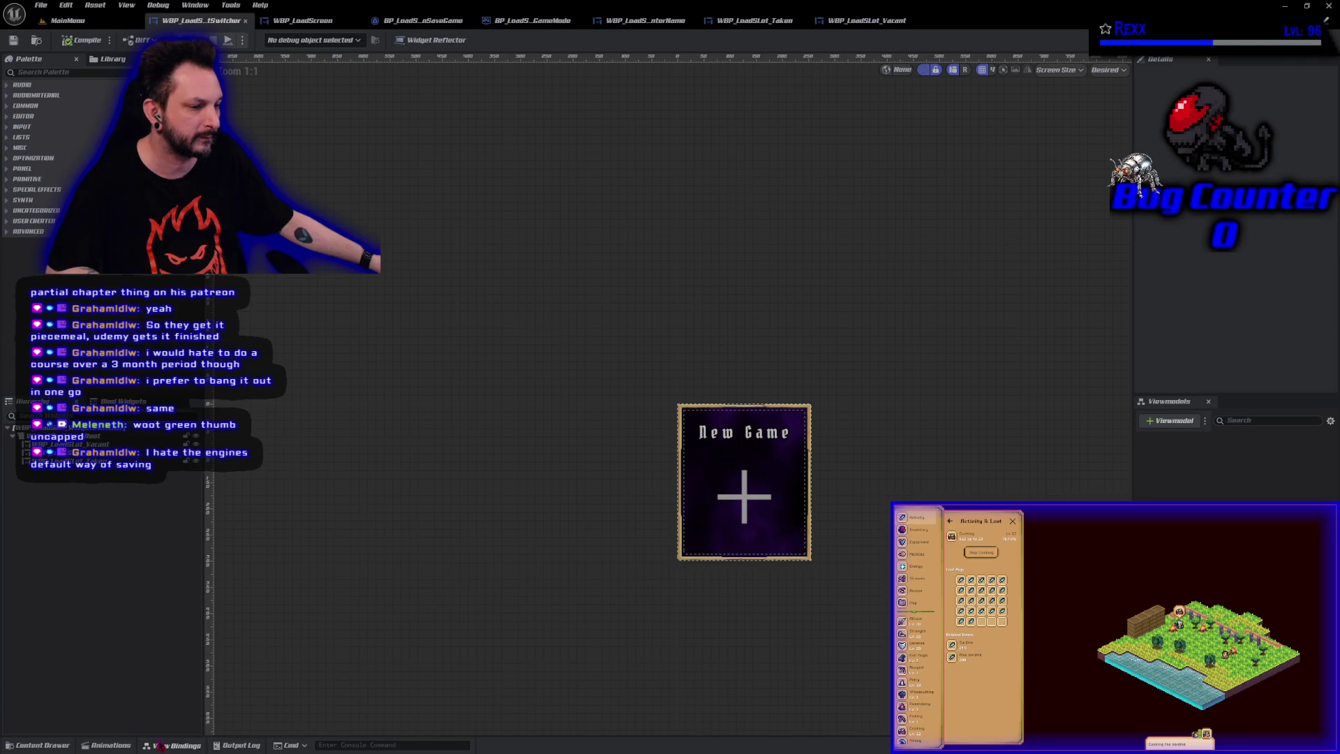
{"action": "left_click", "coordinate": [159, 745]}
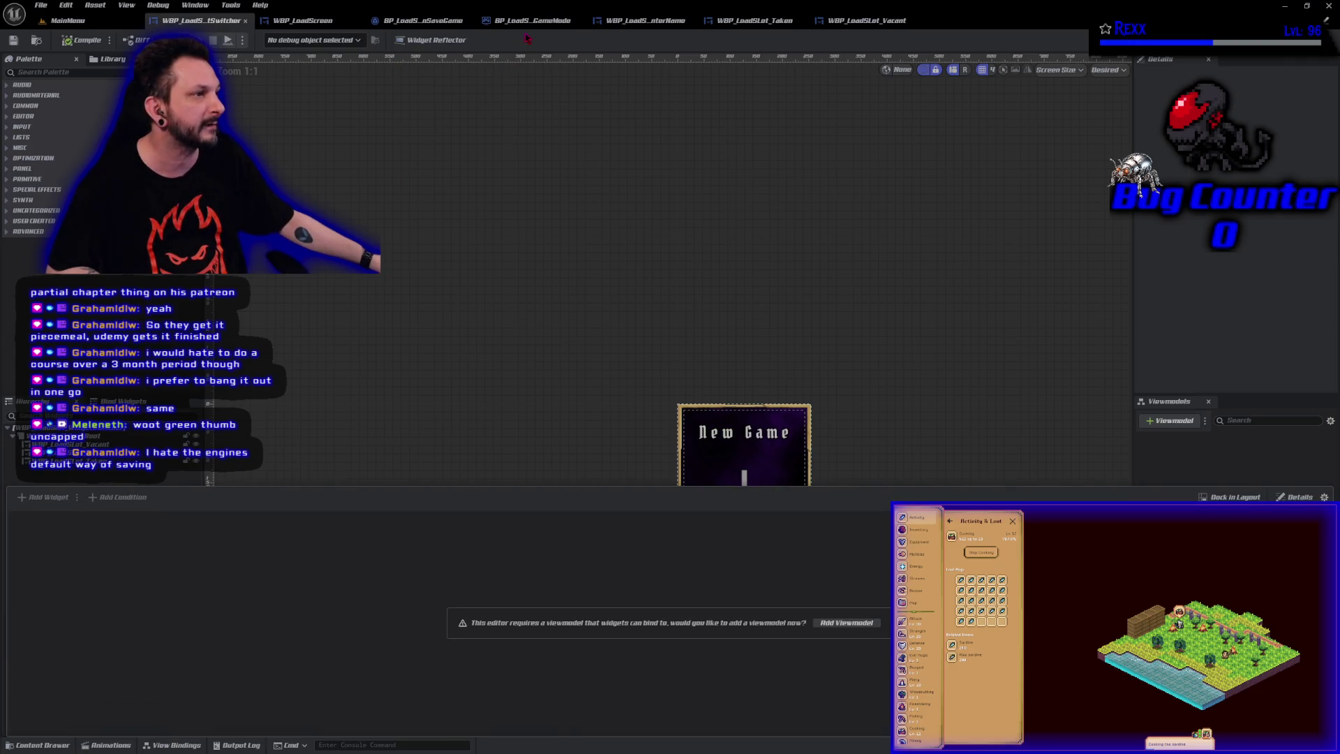
{"action": "left_click", "coordinate": [418, 20]}
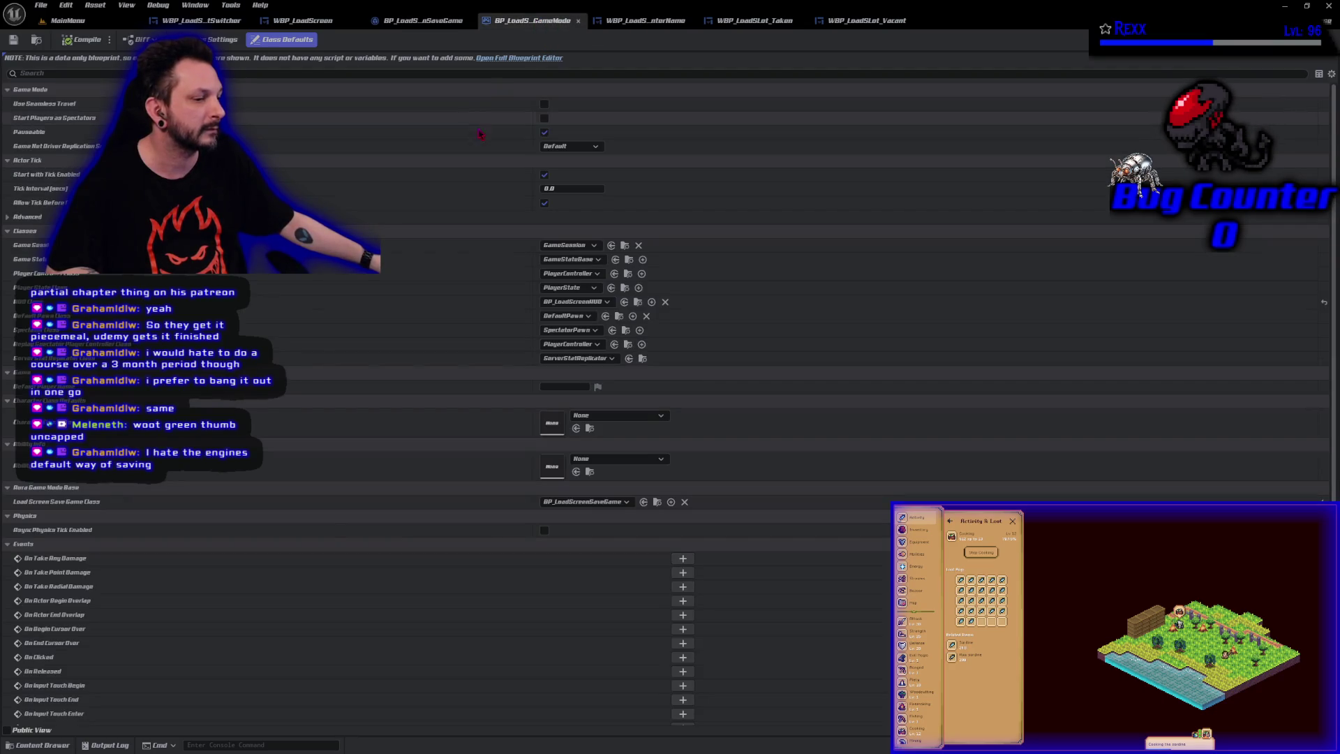
{"action": "left_click", "coordinate": [625, 21]}
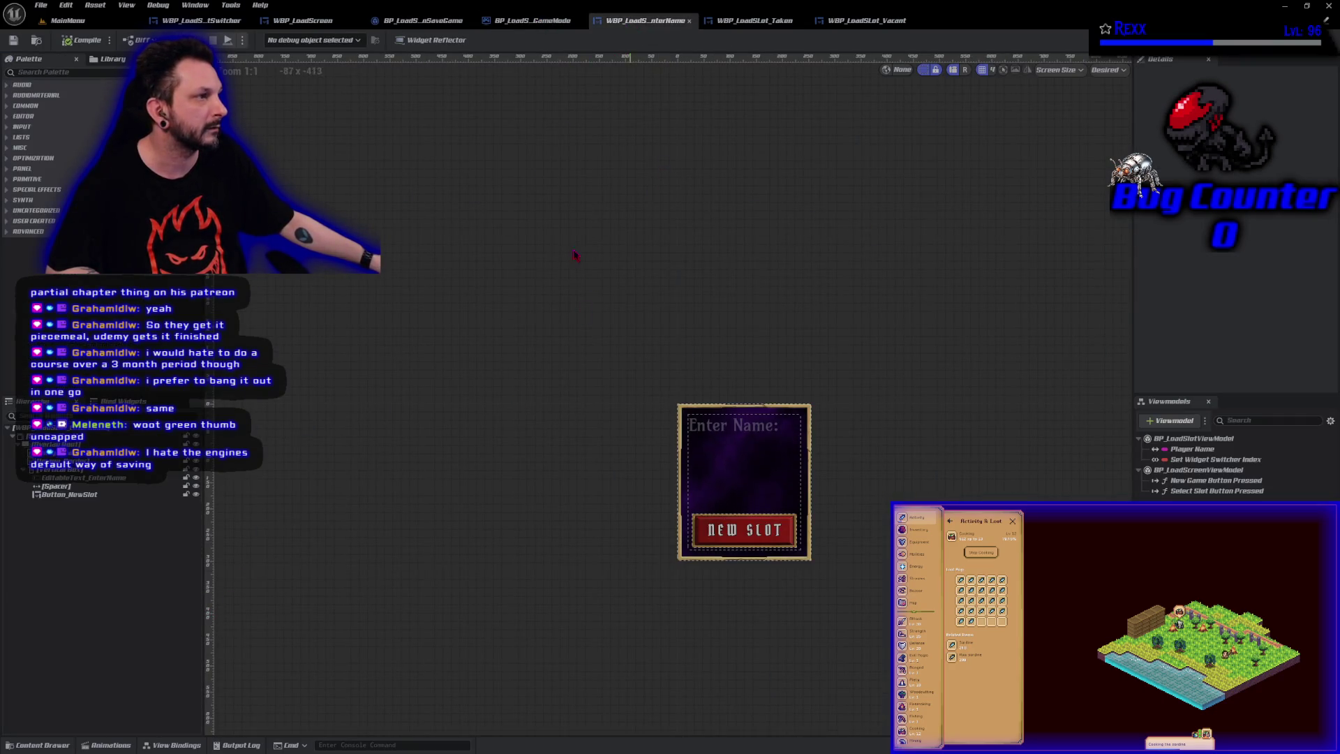
{"action": "left_click", "coordinate": [163, 746]}
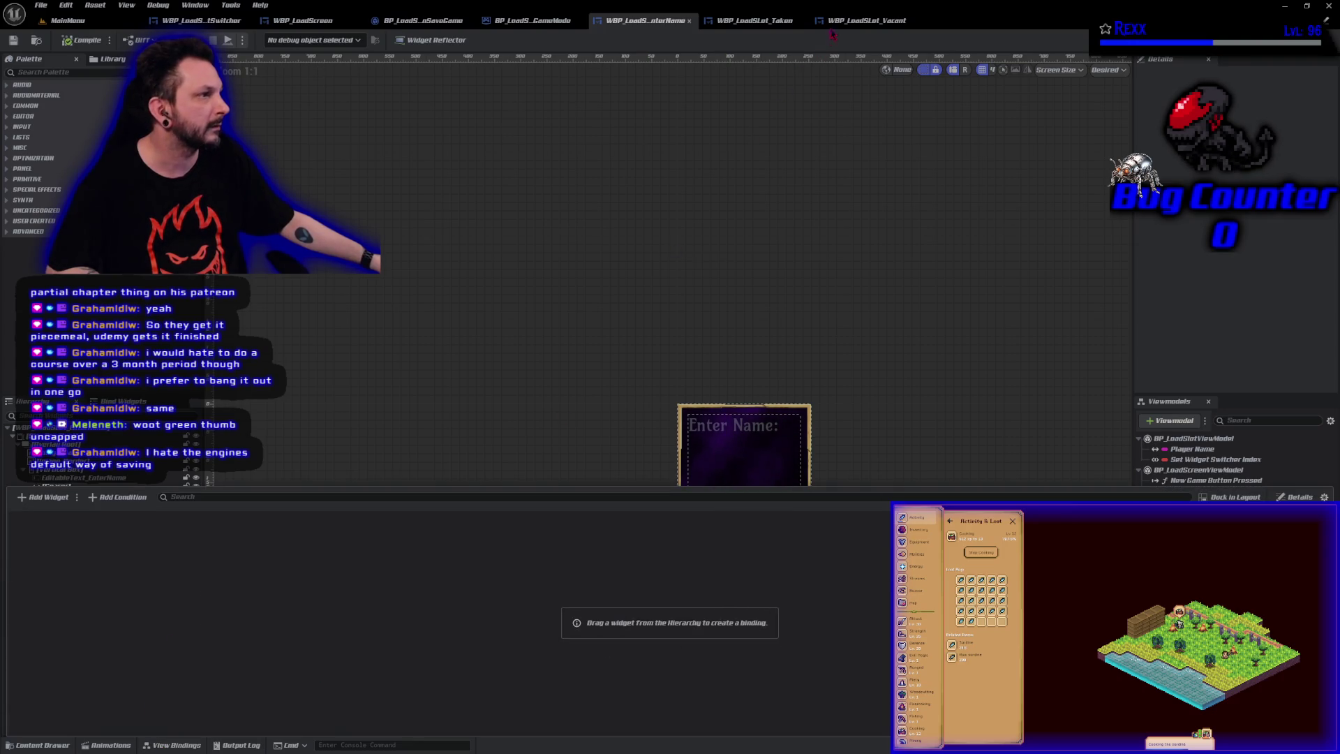
Check the game mode and save game blueprints, then show WBP_LoadScreen with its viewmodel bindings
{"action": "left_click", "coordinate": [532, 21]}
{"action": "left_click", "coordinate": [423, 21]}
{"action": "left_click", "coordinate": [328, 21]}
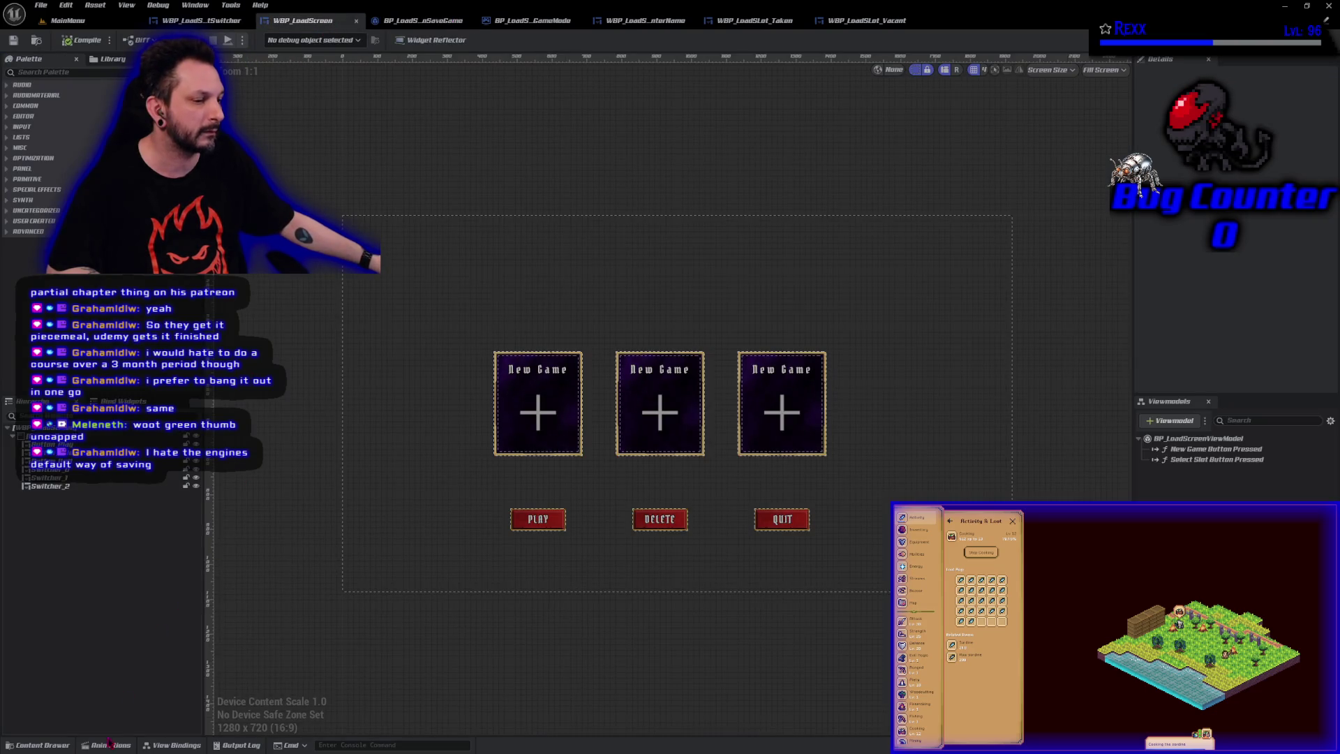
{"action": "left_click", "coordinate": [173, 746]}
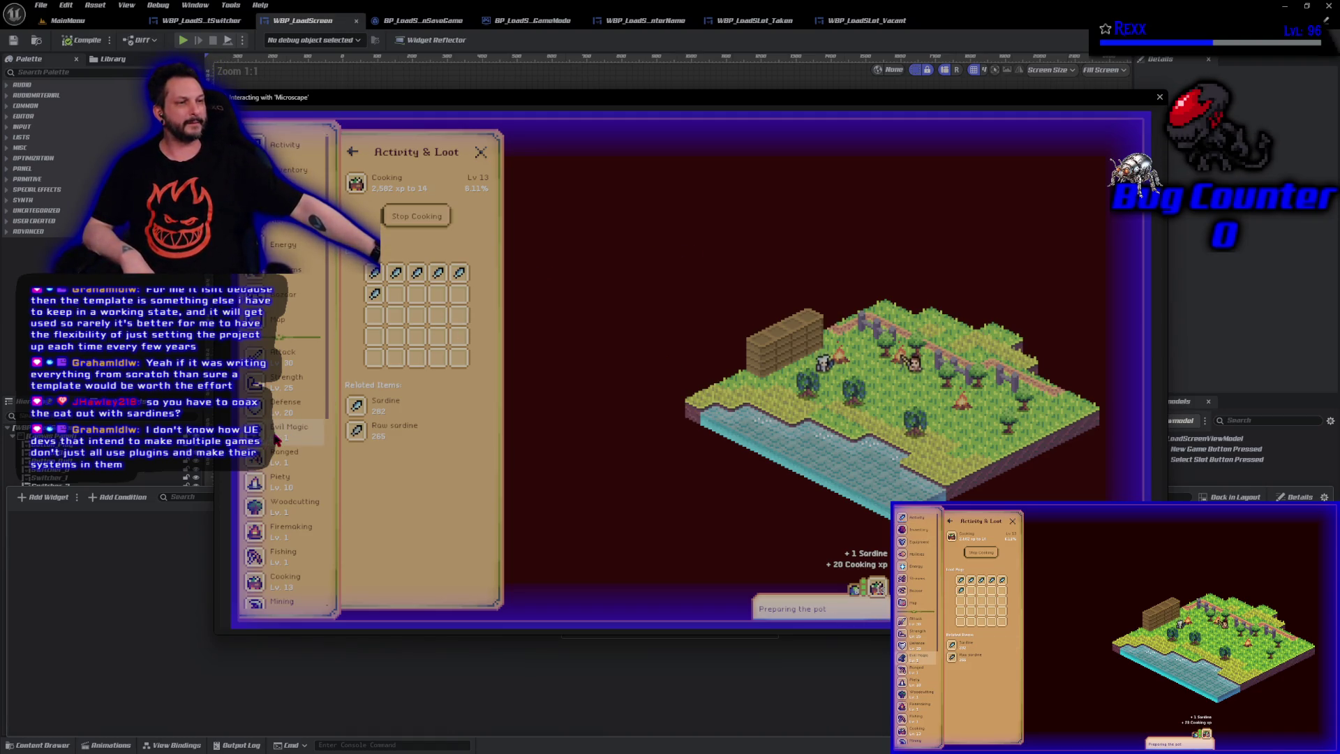
Browse the Inventory and inspect the Pet Map: Pickles item details
{"action": "scroll", "coordinate": [307, 269], "scroll_direction": "down", "scroll_amount": 5}
{"action": "scroll", "coordinate": [307, 268], "scroll_direction": "up", "scroll_amount": 5}
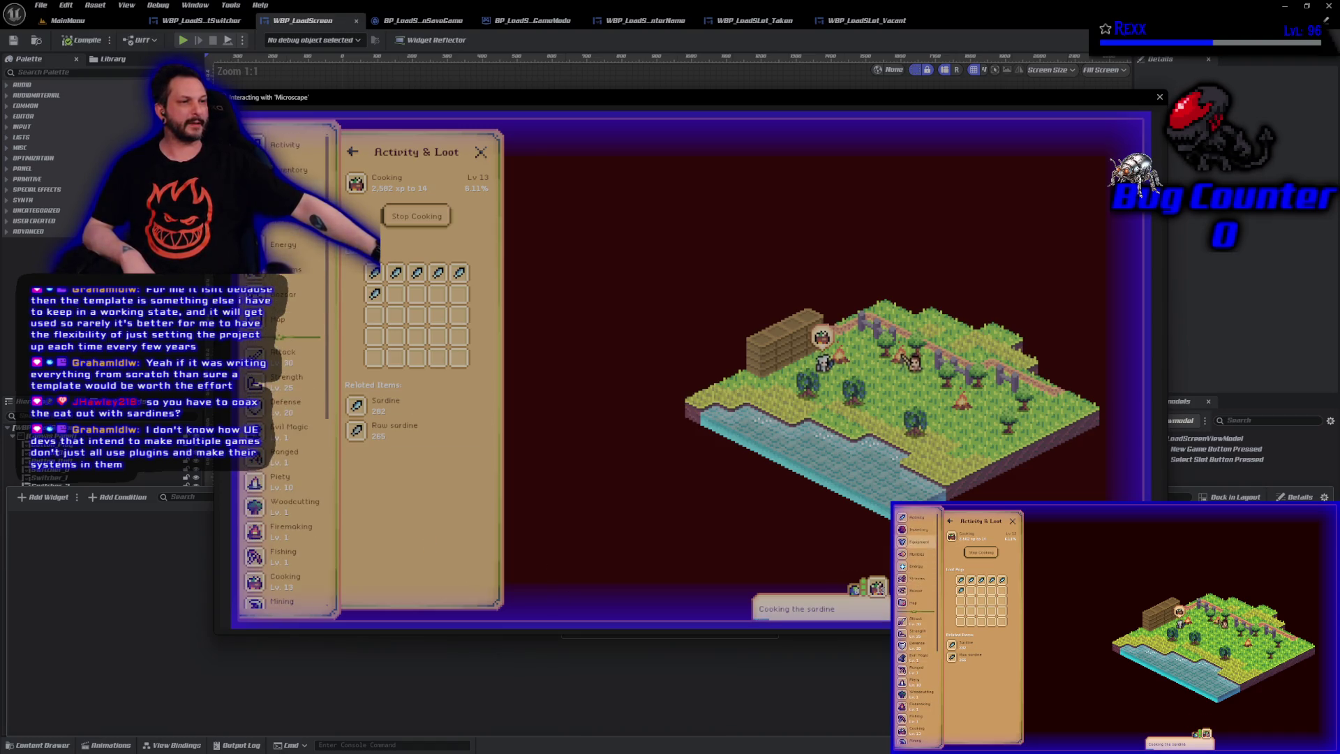
{"action": "left_click", "coordinate": [289, 171]}
{"action": "scroll", "coordinate": [412, 514], "scroll_direction": "down", "scroll_amount": 10}
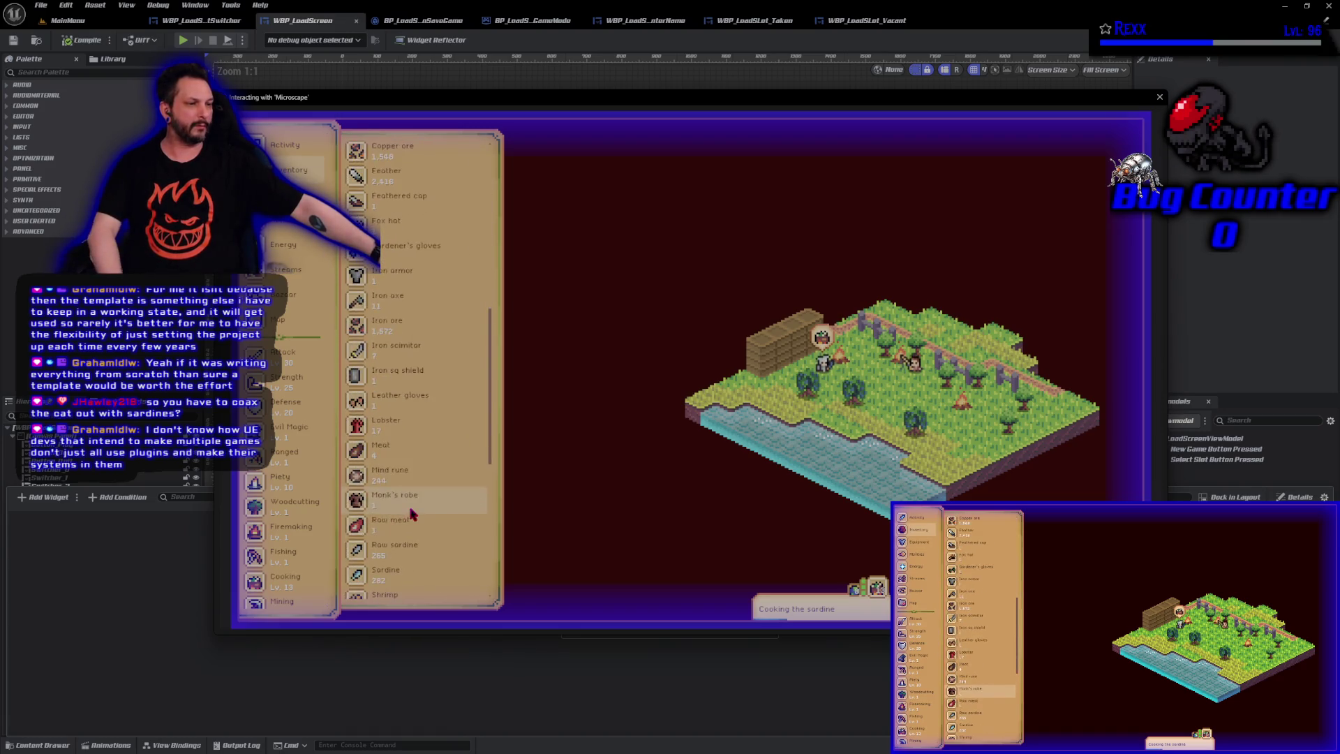
{"action": "scroll", "coordinate": [411, 514], "scroll_direction": "down", "scroll_amount": 5}
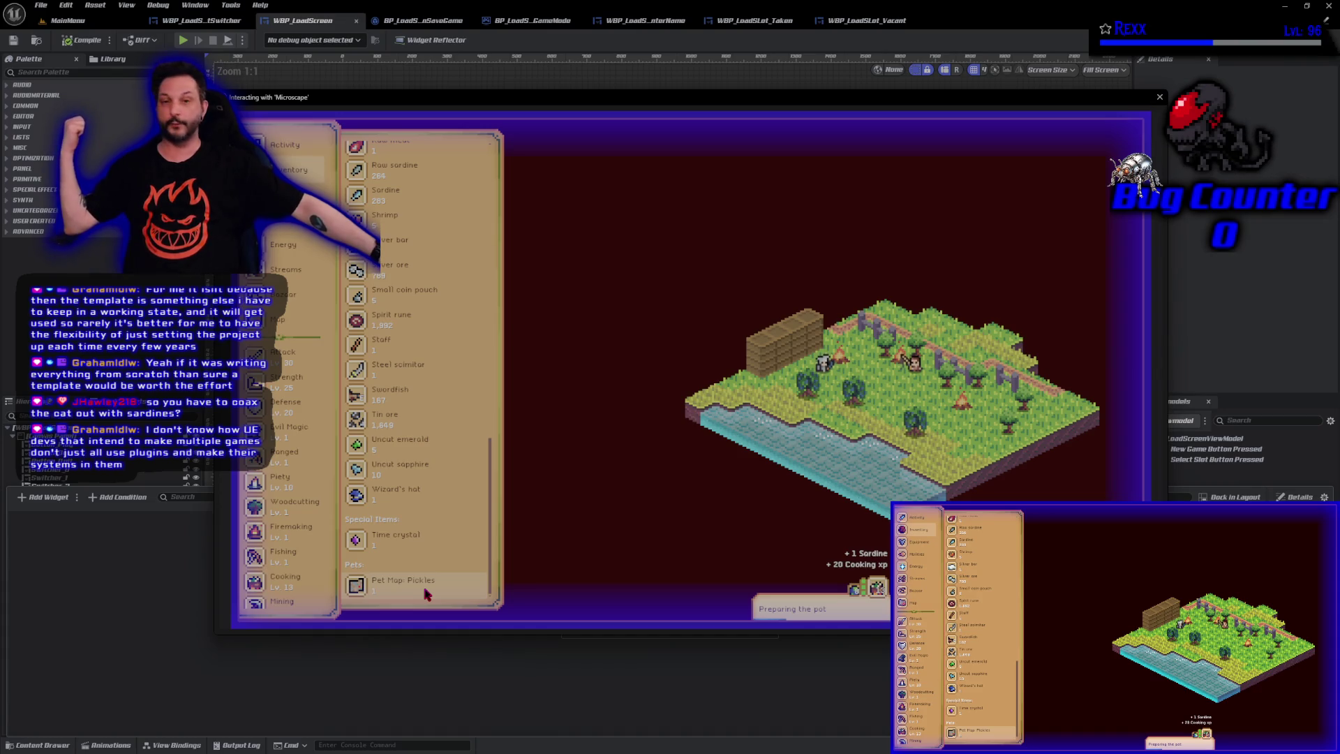
{"action": "left_click", "coordinate": [429, 584]}
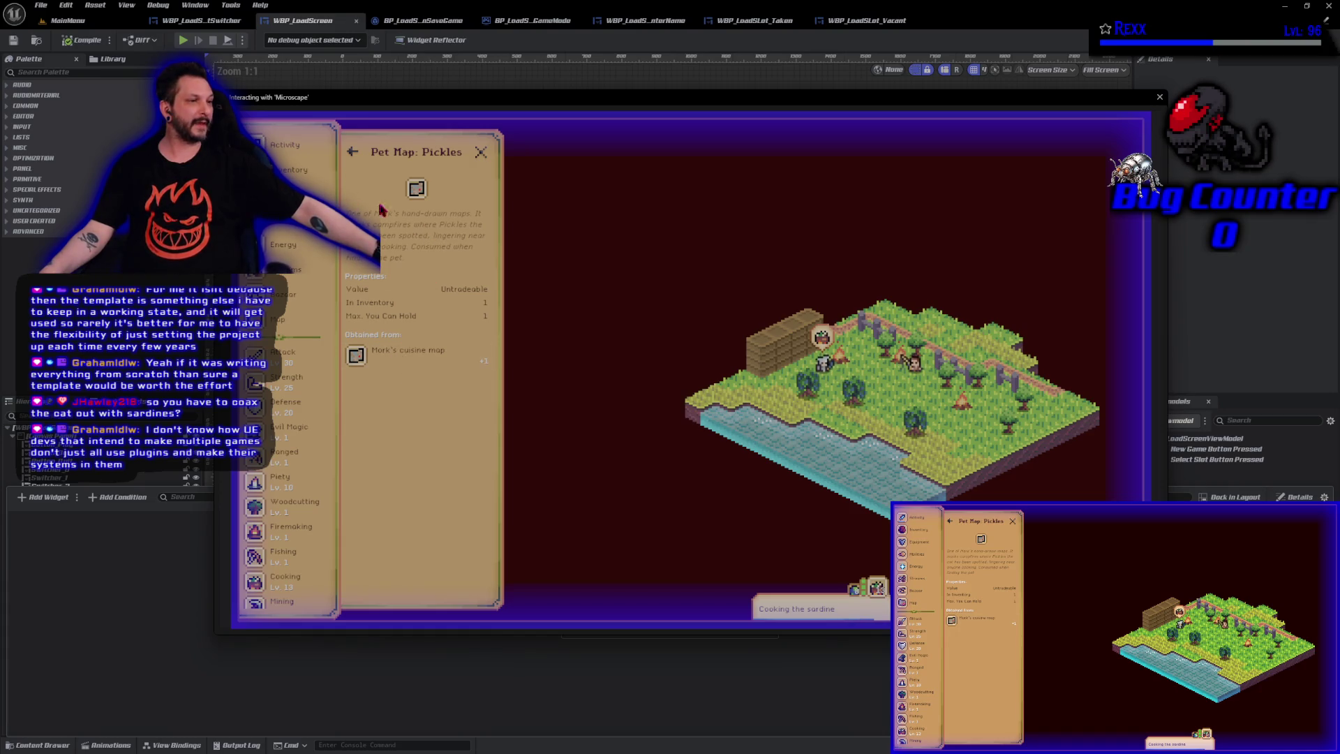
{"action": "left_click", "coordinate": [354, 158]}
{"action": "scroll", "coordinate": [427, 541], "scroll_direction": "down", "scroll_amount": 10}
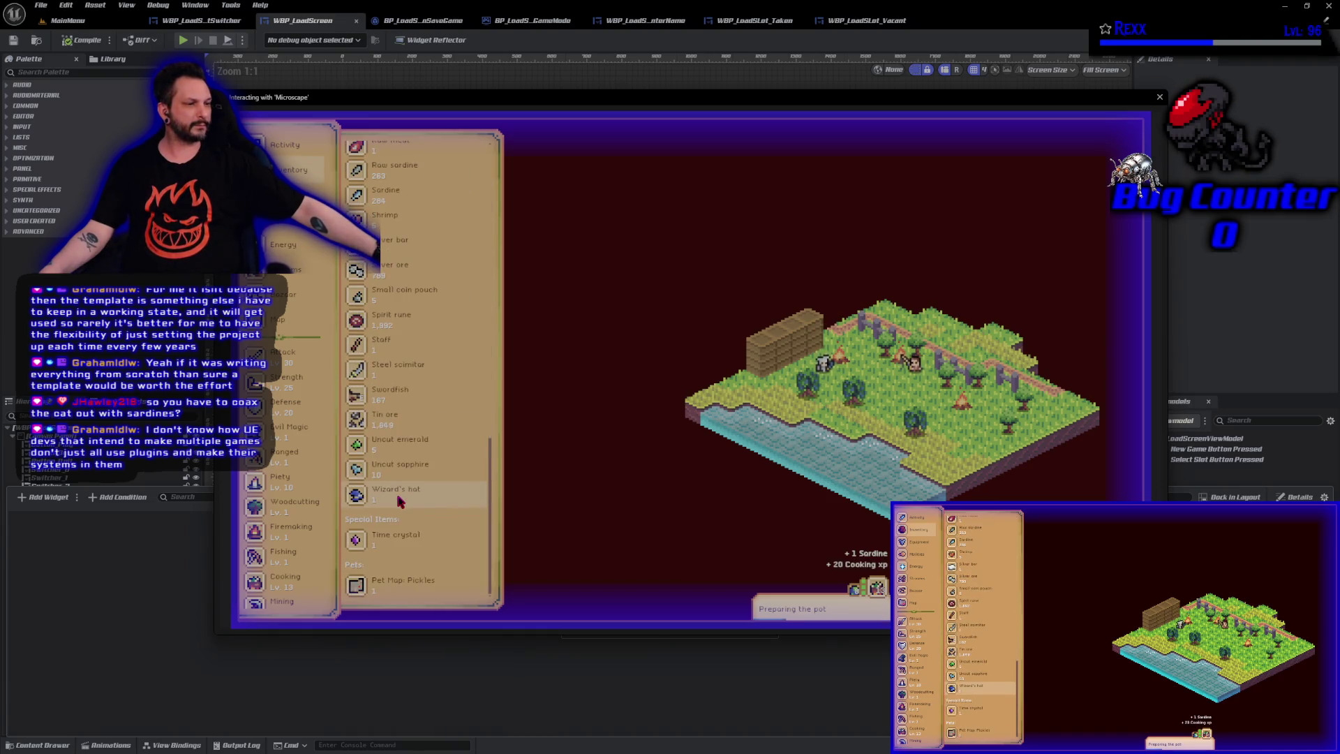
Open the world map, zoom out and pan it to see all location pins
{"action": "left_click", "coordinate": [333, 314]}
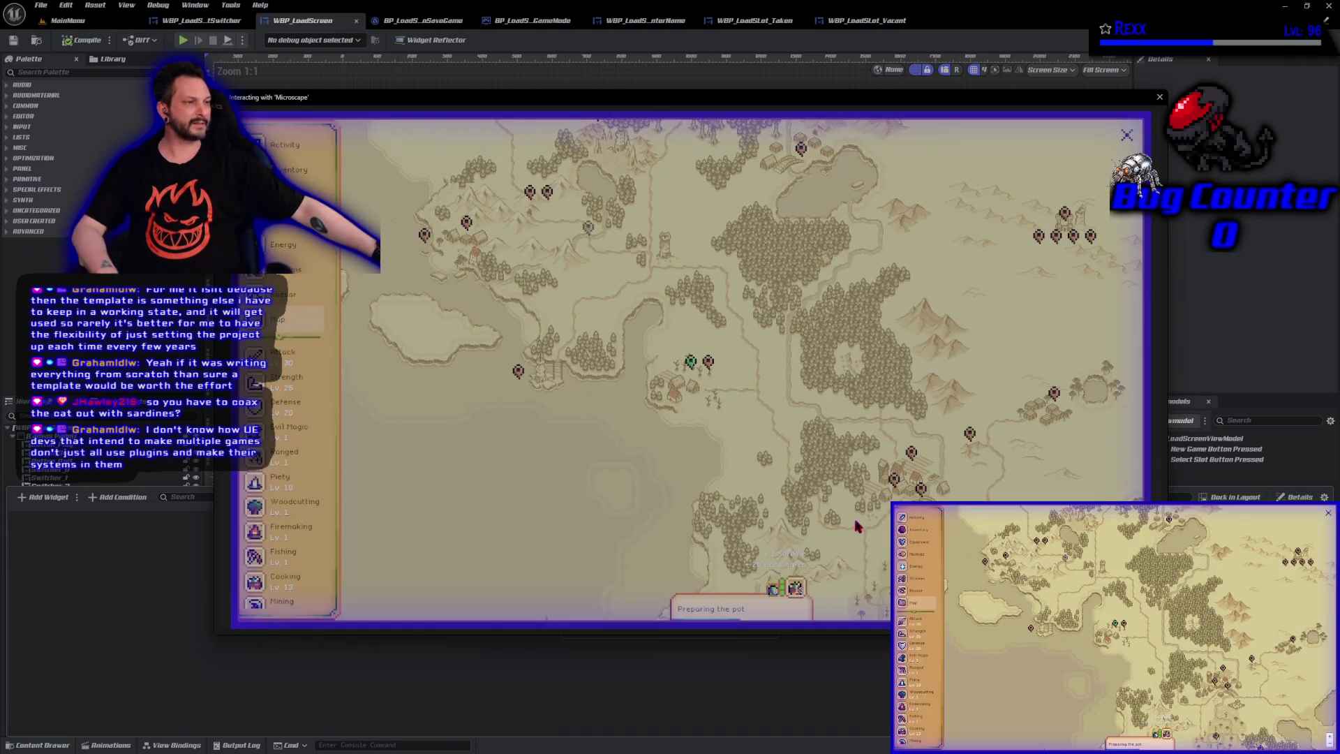
{"action": "scroll", "coordinate": [780, 425], "scroll_direction": "down", "scroll_amount": 2}
{"action": "scroll", "coordinate": [782, 422], "scroll_direction": "up", "scroll_amount": 2}
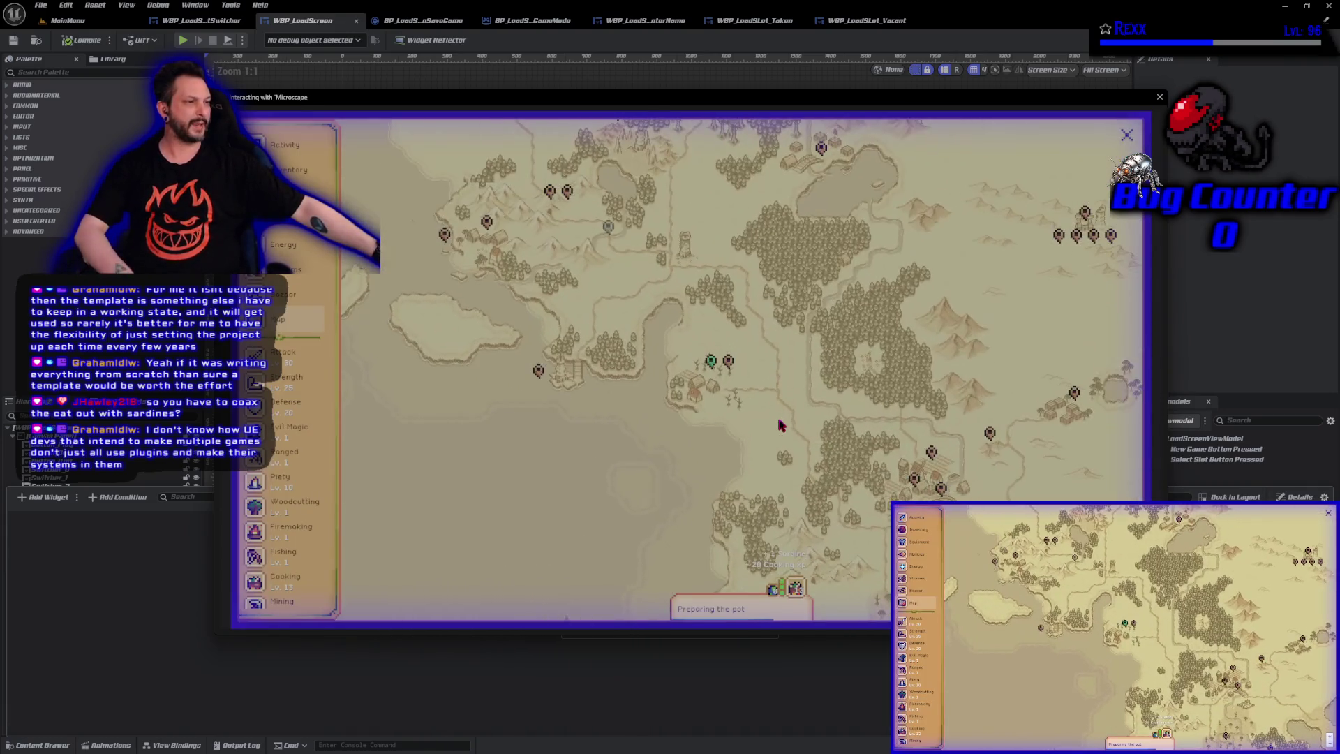
{"action": "scroll", "coordinate": [785, 411], "scroll_direction": "down", "scroll_amount": 2}
{"action": "scroll", "coordinate": [800, 358], "scroll_direction": "up", "scroll_amount": 2}
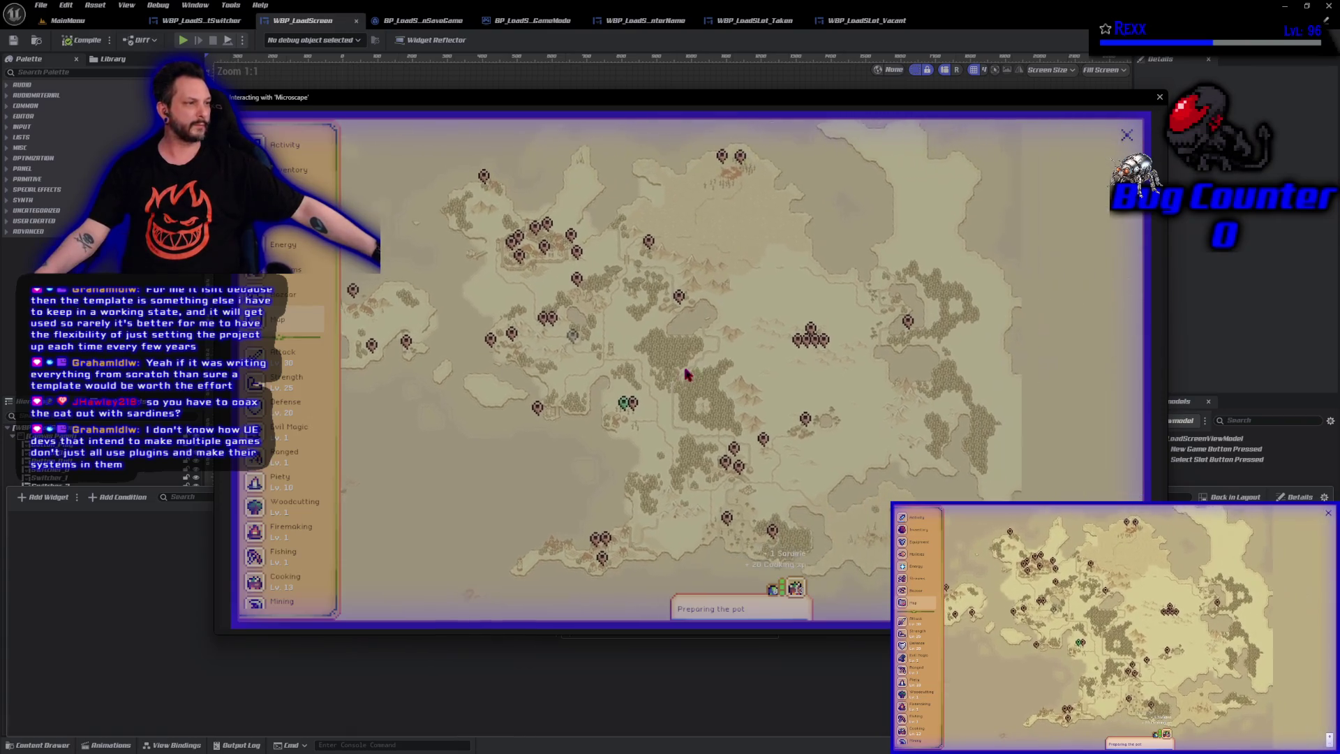
{"action": "scroll", "coordinate": [800, 357], "scroll_direction": "down", "scroll_amount": 2}
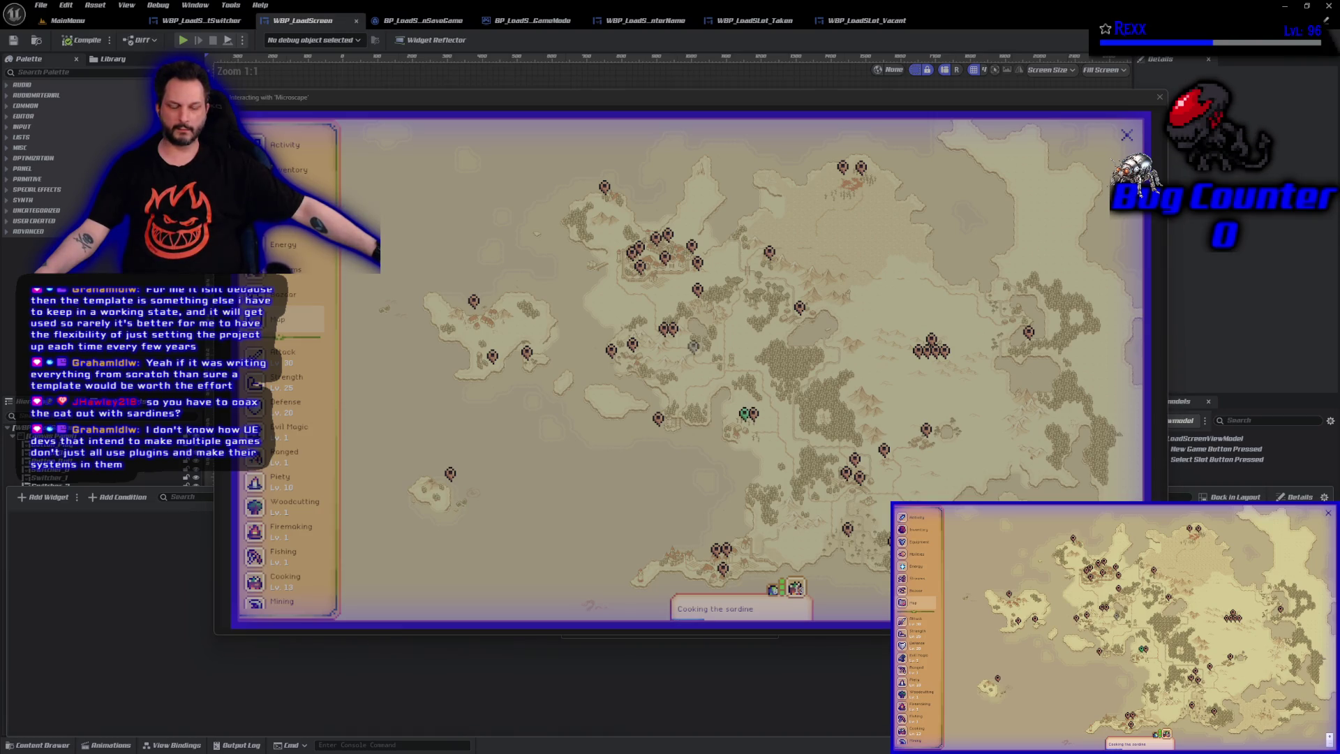
{"action": "left_click_drag", "start_coordinate": [695, 415], "coordinate": [695, 408]}
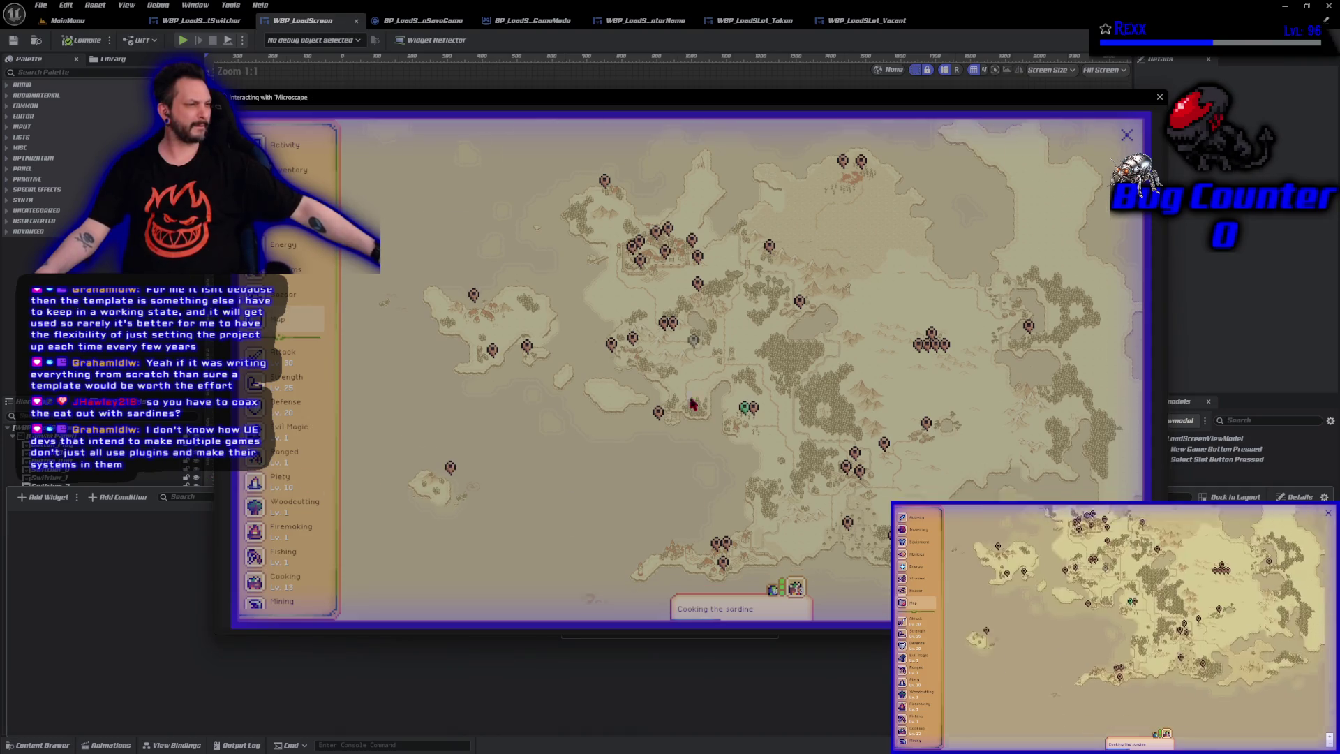
{"action": "scroll", "coordinate": [703, 463], "scroll_direction": "up", "scroll_amount": 2}
{"action": "scroll", "coordinate": [721, 479], "scroll_direction": "down", "scroll_amount": 2}
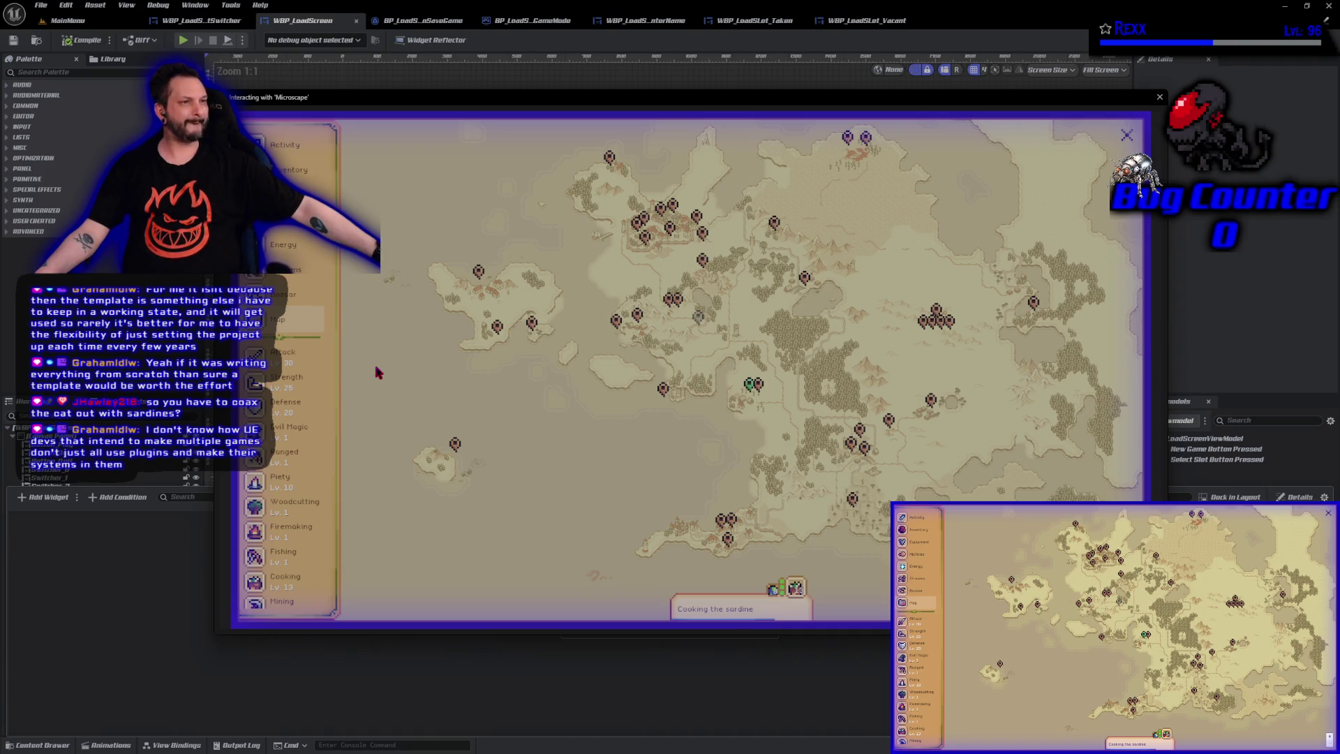
{"action": "left_click", "coordinate": [290, 170]}
{"action": "scroll", "coordinate": [380, 482], "scroll_direction": "down", "scroll_amount": 5}
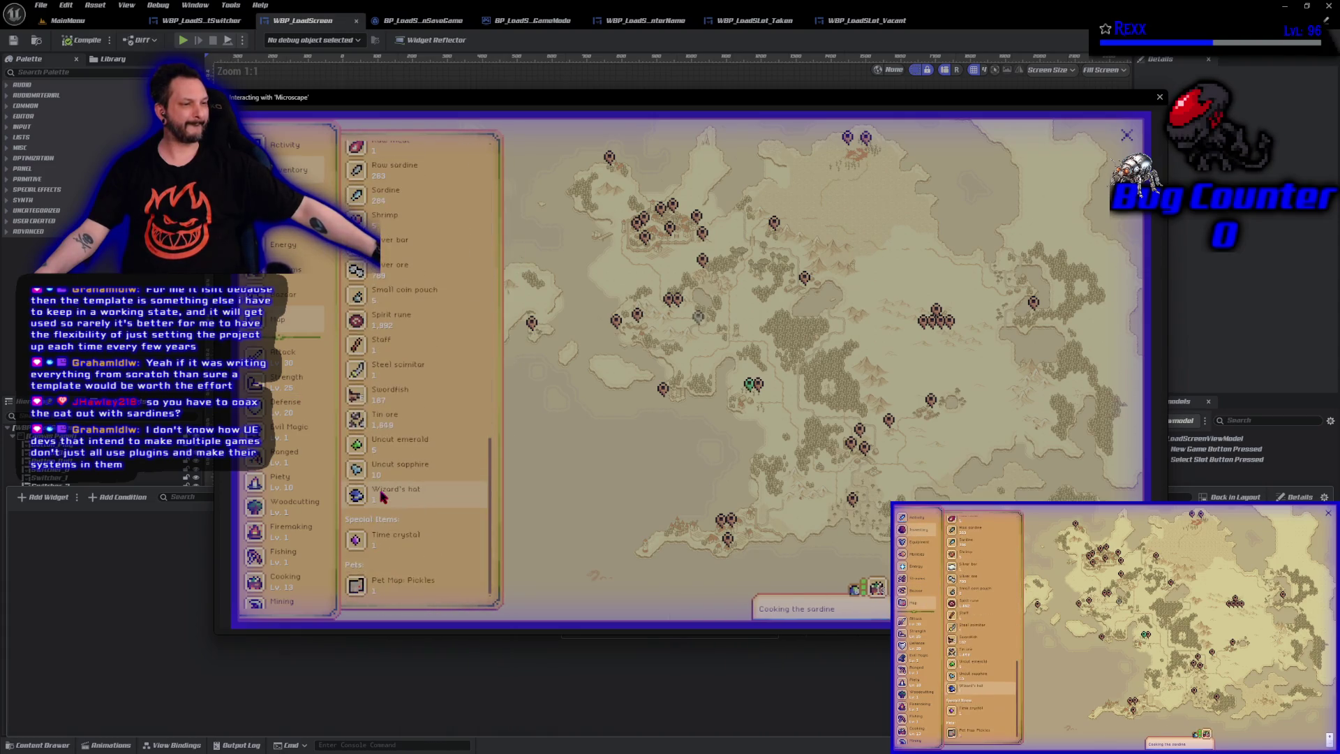
{"action": "left_click", "coordinate": [412, 584]}
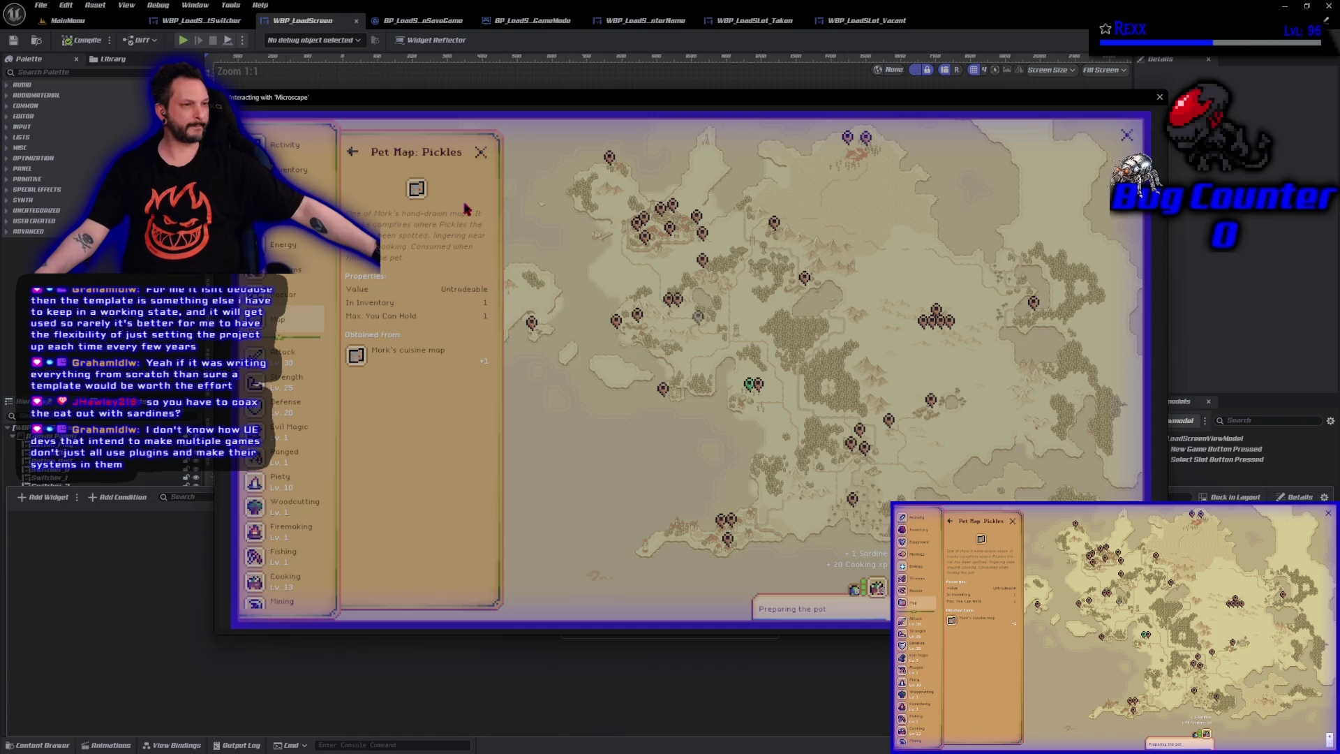
{"action": "left_click", "coordinate": [354, 160]}
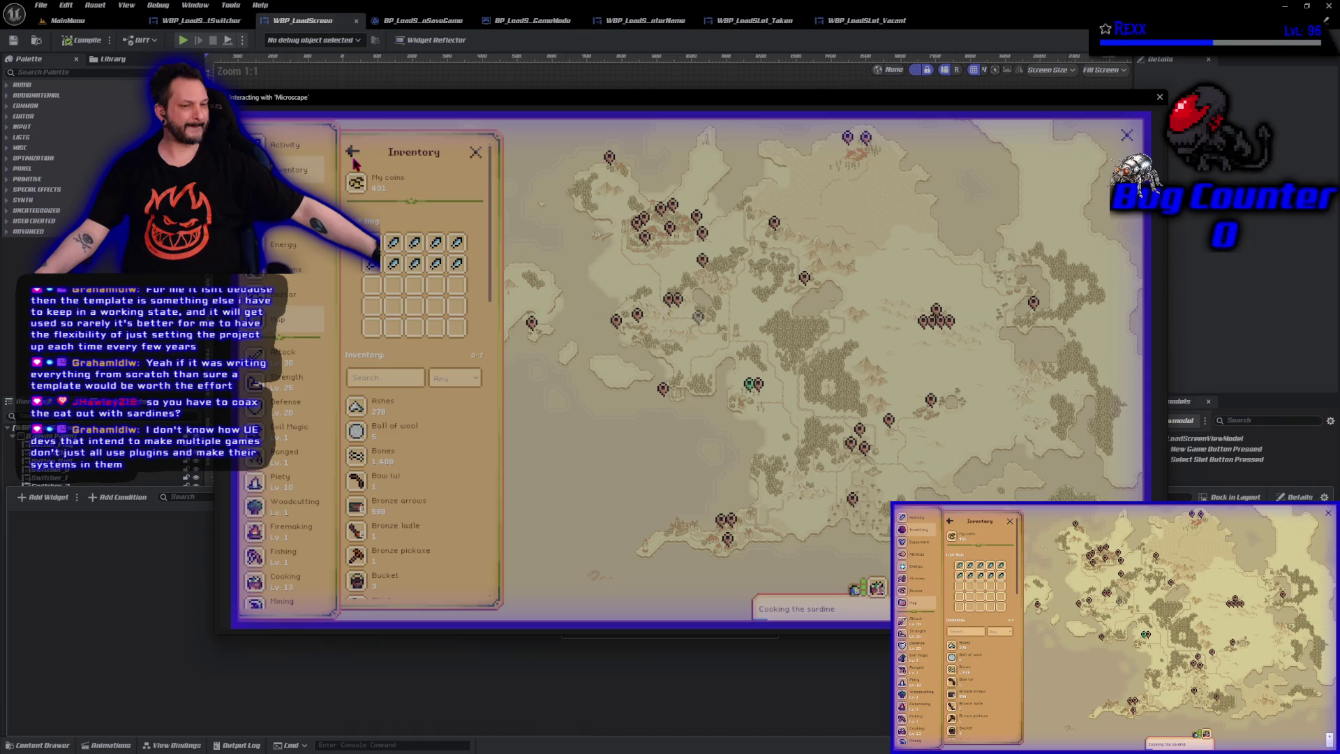
{"action": "left_click", "coordinate": [476, 153]}
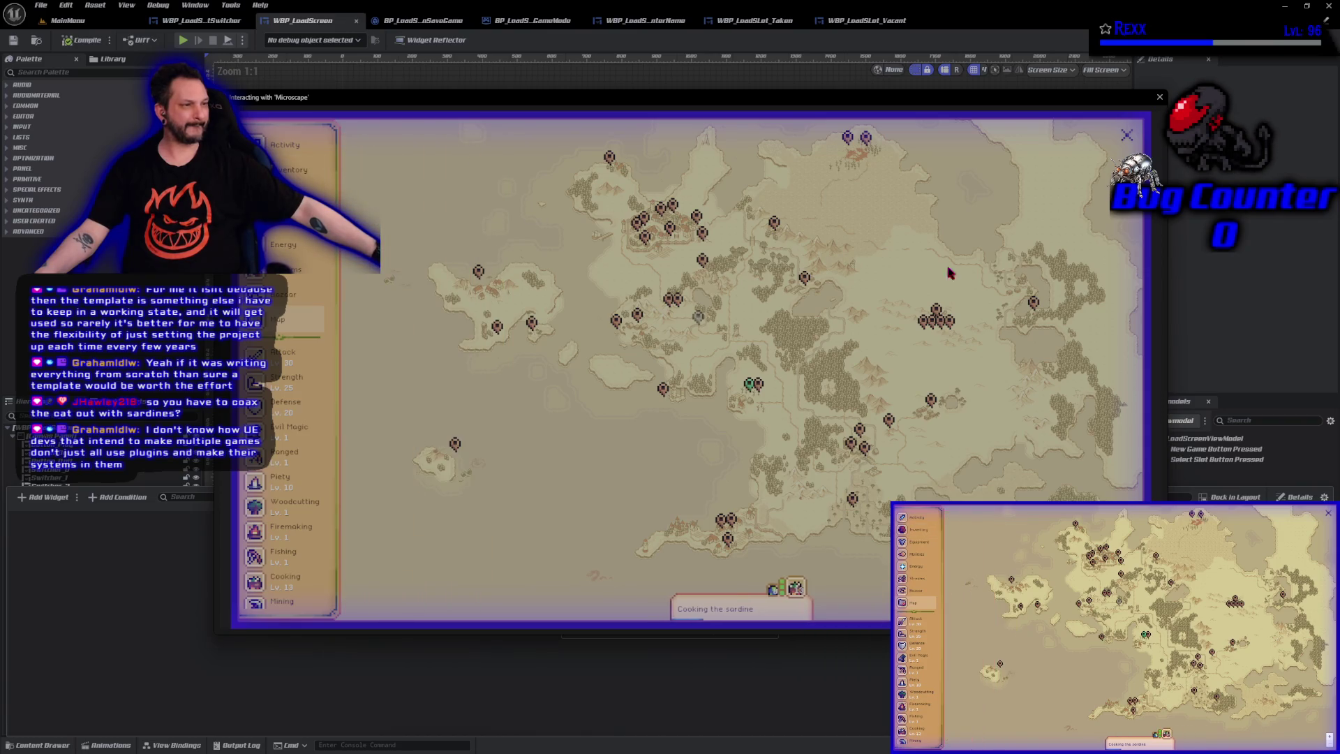
Travel to the Manor Kitchen from its world map marker, then look around the new map
{"action": "left_click", "coordinate": [294, 319]}
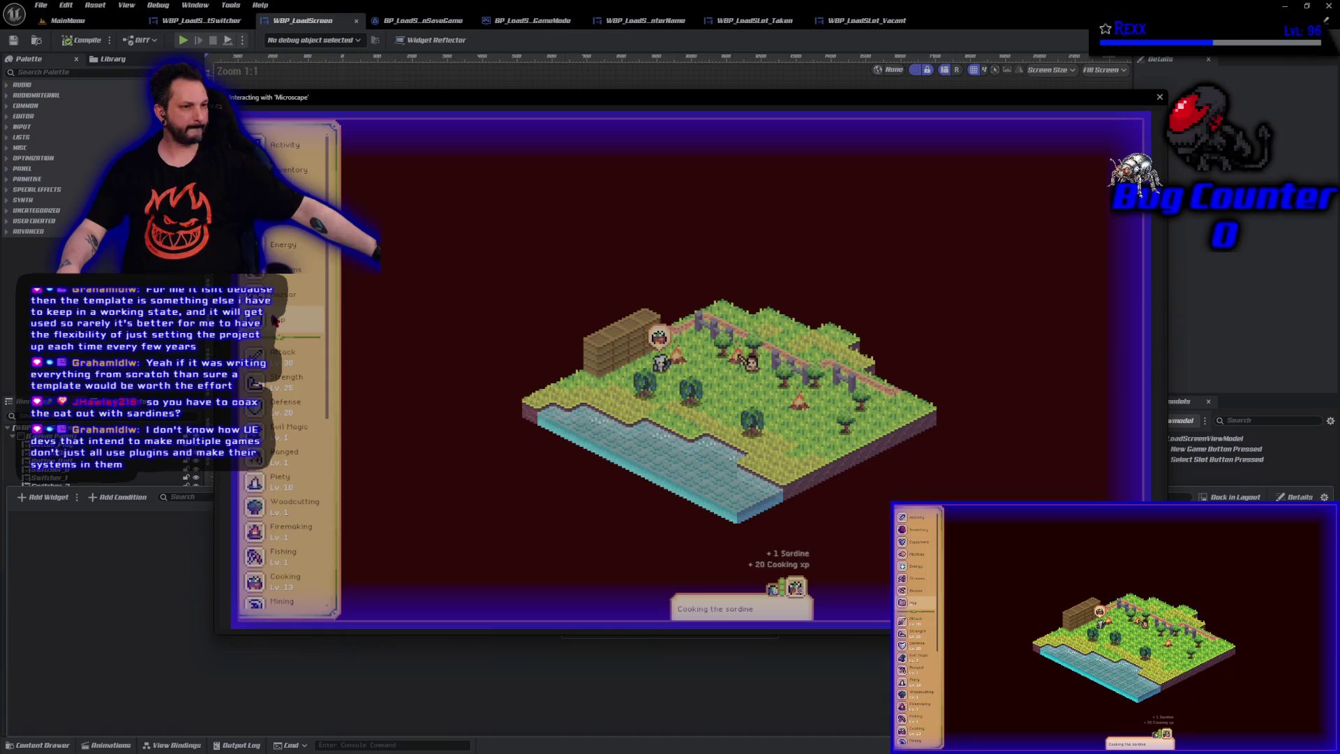
{"action": "left_click", "coordinate": [279, 320]}
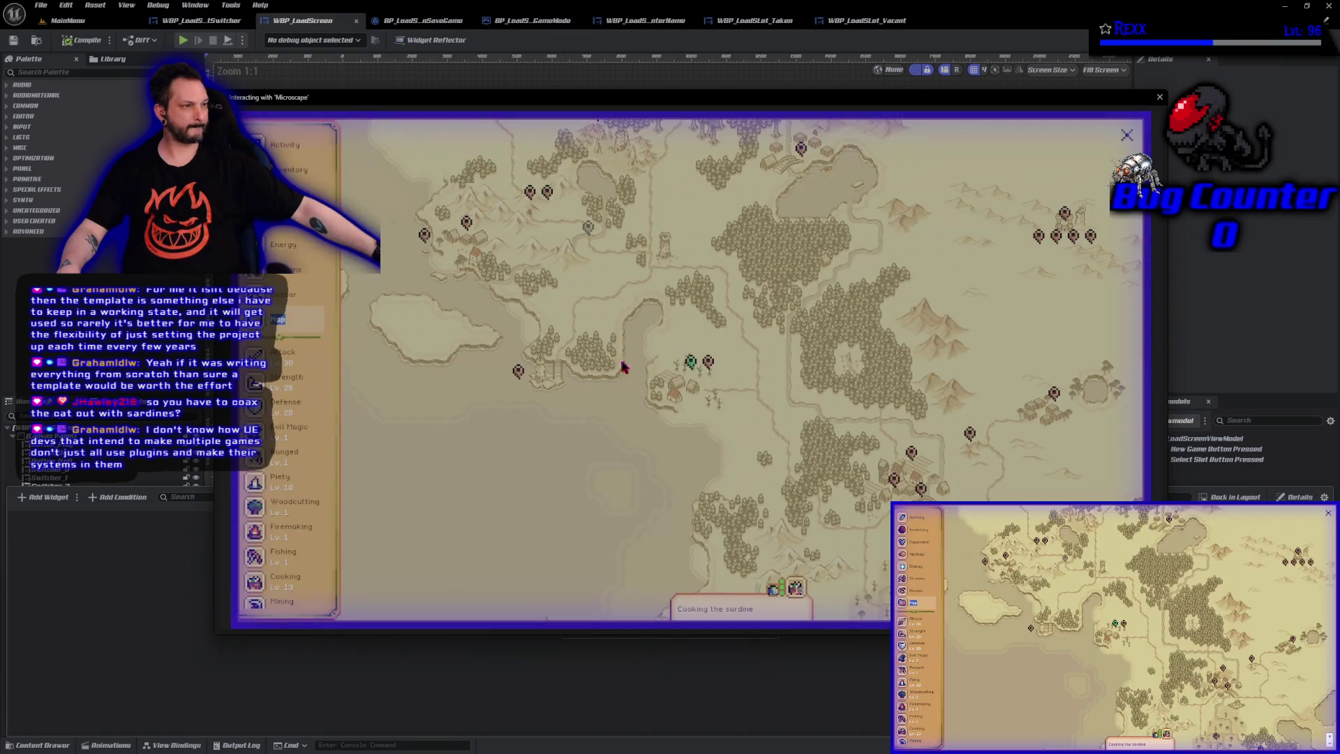
{"action": "left_click", "coordinate": [894, 480]}
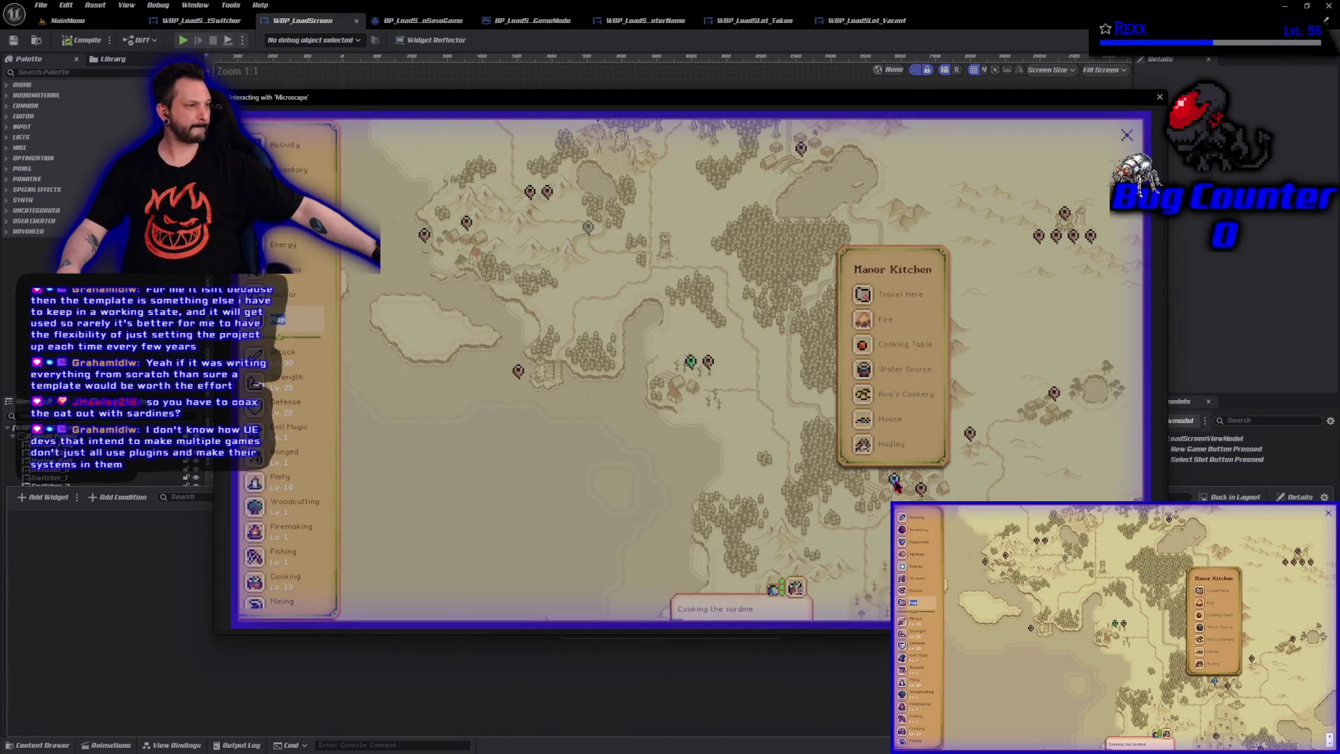
{"action": "left_click", "coordinate": [887, 298]}
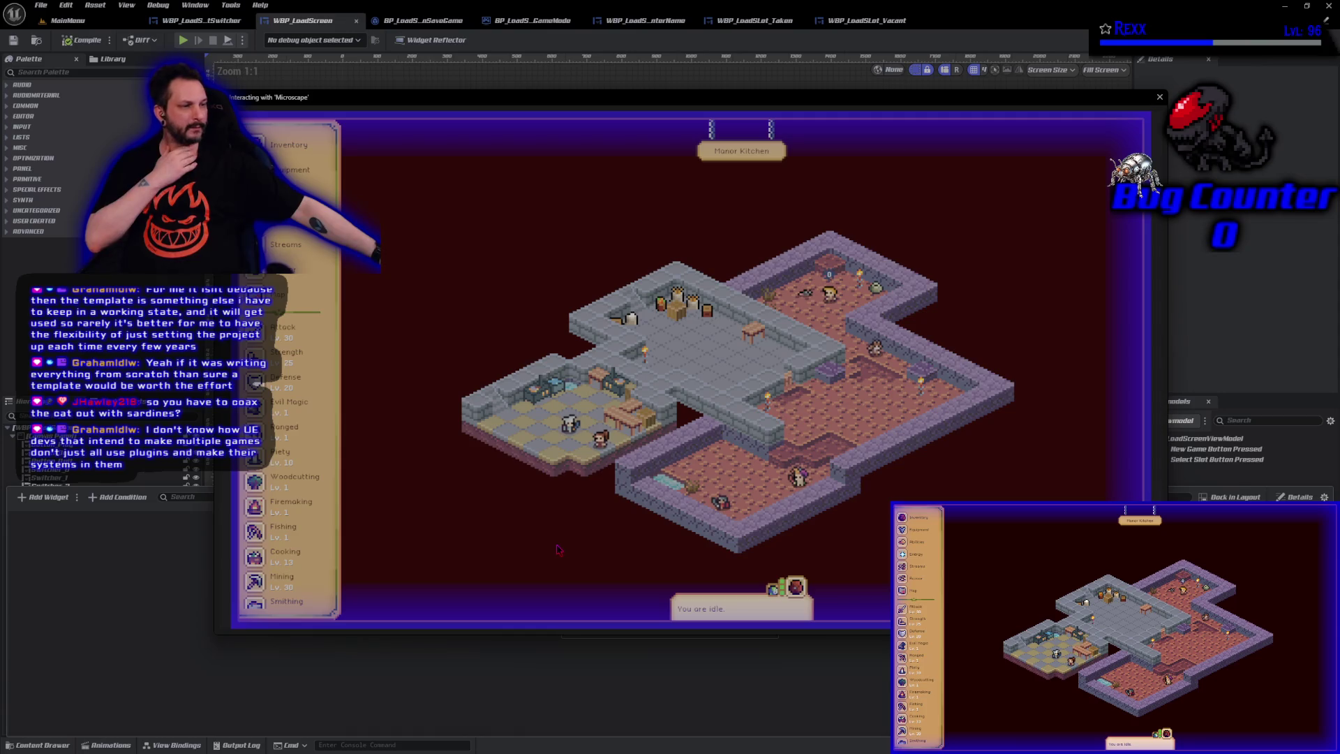
{"action": "left_click_drag", "start_coordinate": [558, 549], "coordinate": [588, 535]}
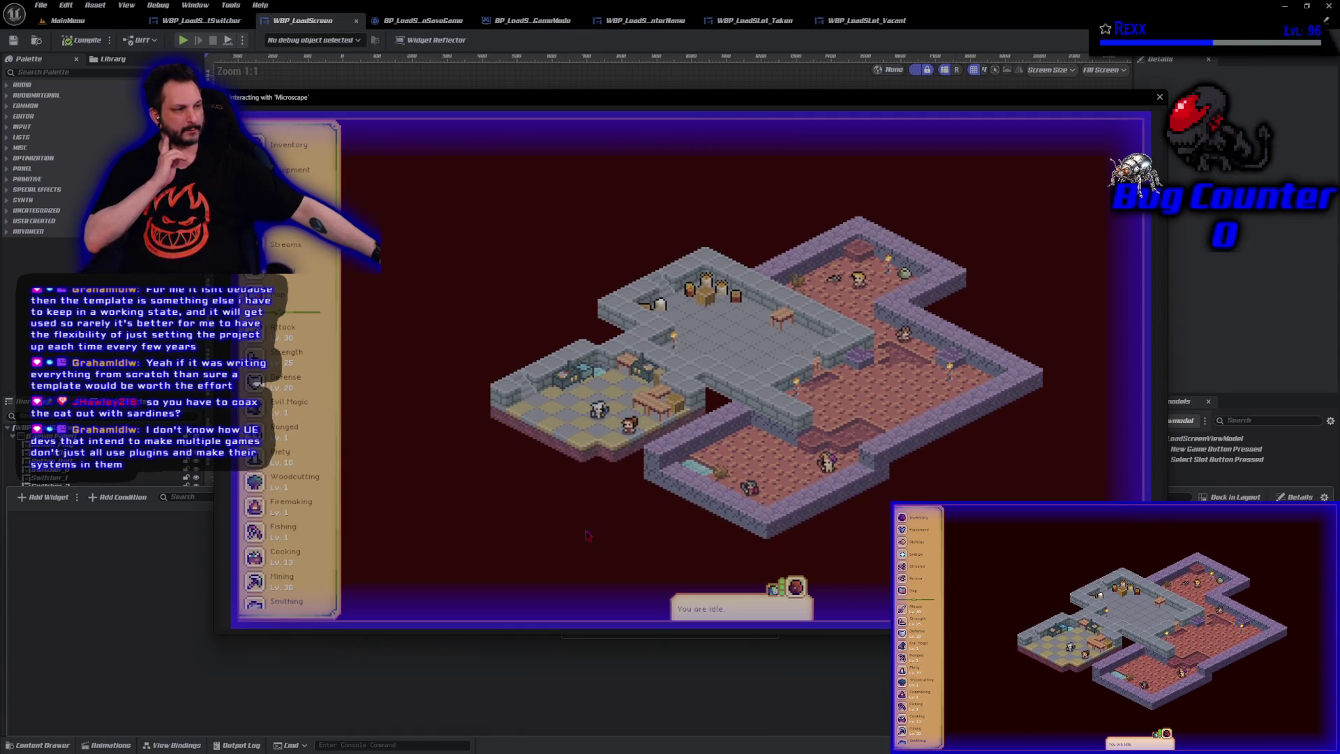
{"action": "mouse_move", "coordinate": [829, 463]}
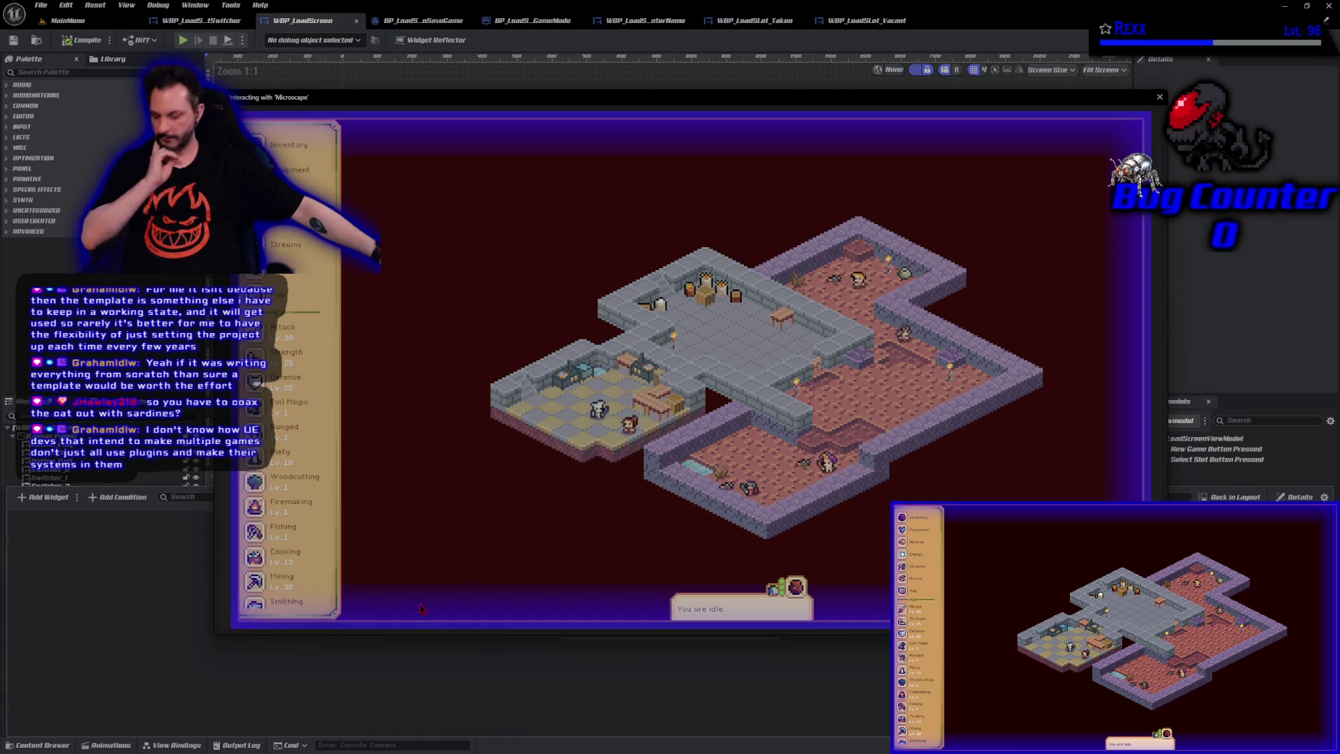
{"action": "left_click_drag", "start_coordinate": [421, 608], "coordinate": [540, 571]}
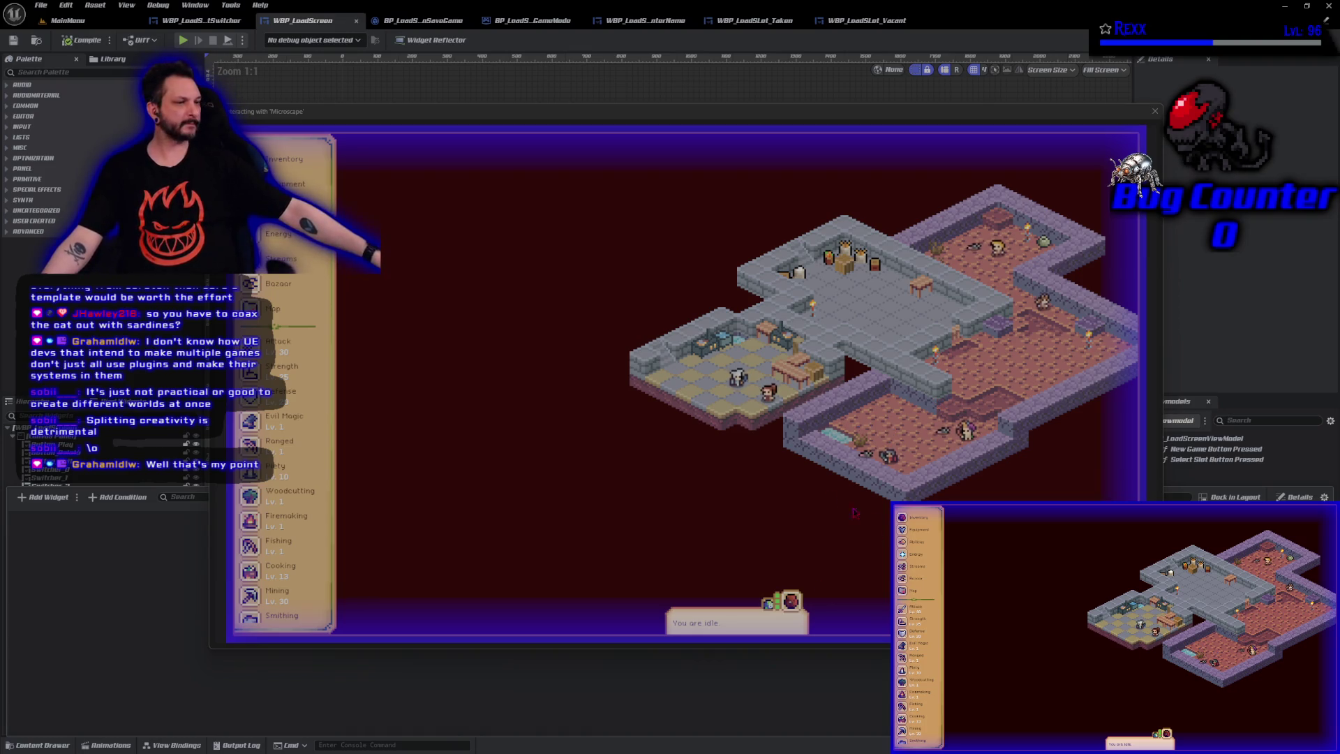
{"action": "scroll", "coordinate": [278, 518], "scroll_direction": "down", "scroll_amount": 2}
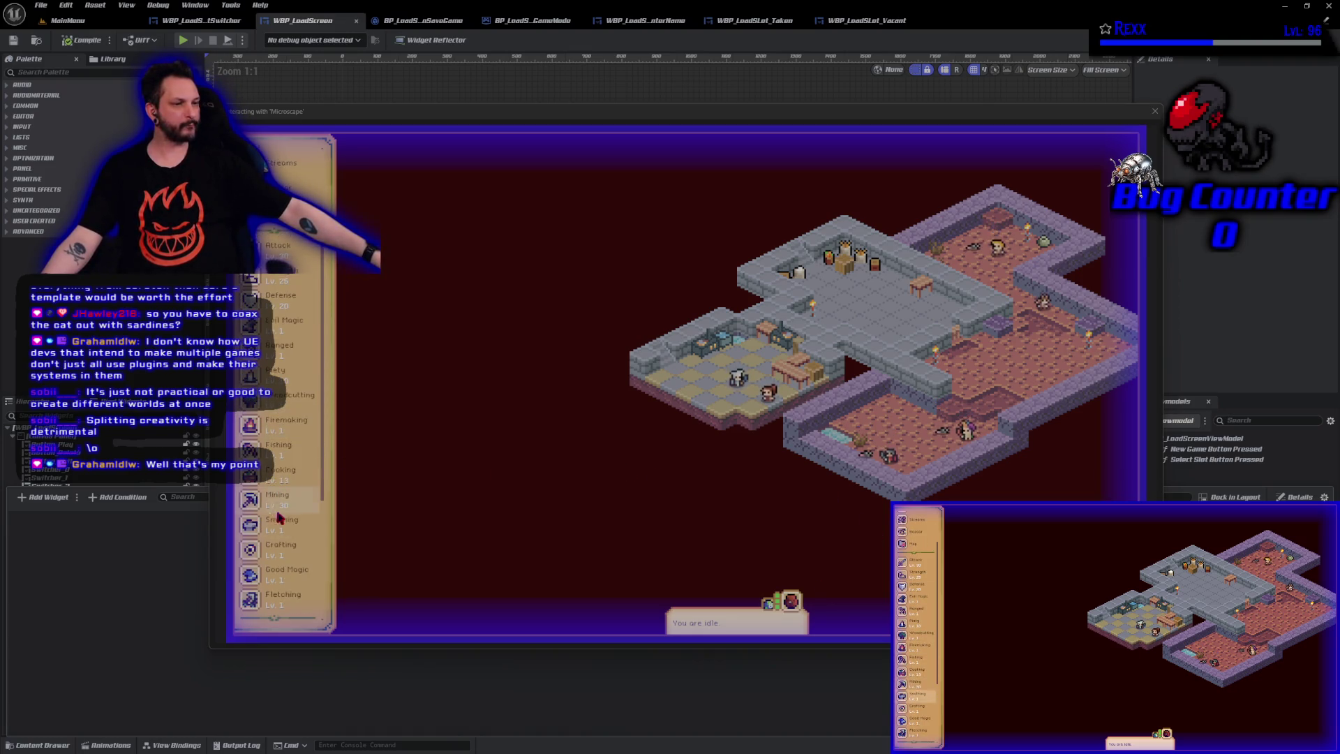
Start cooking a Sardine at the fire
{"action": "left_click", "coordinate": [276, 472]}
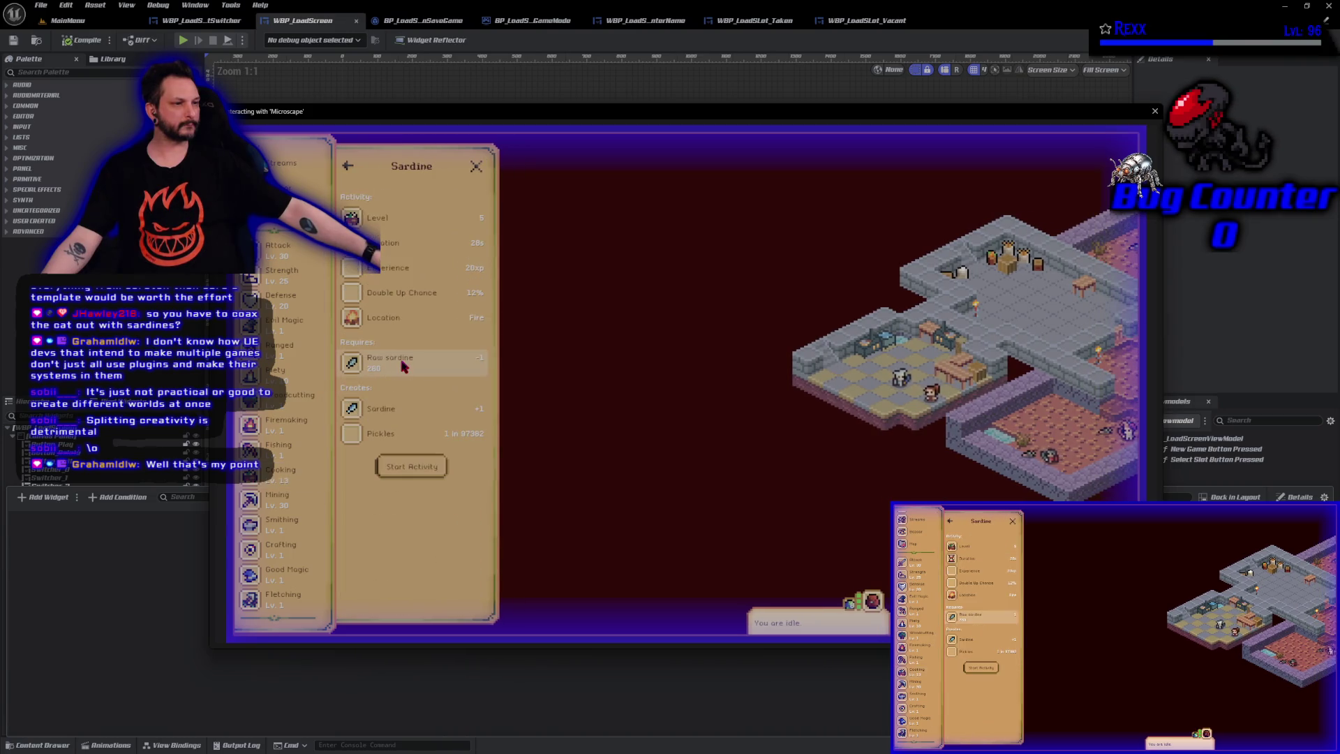
{"action": "left_click", "coordinate": [412, 466]}
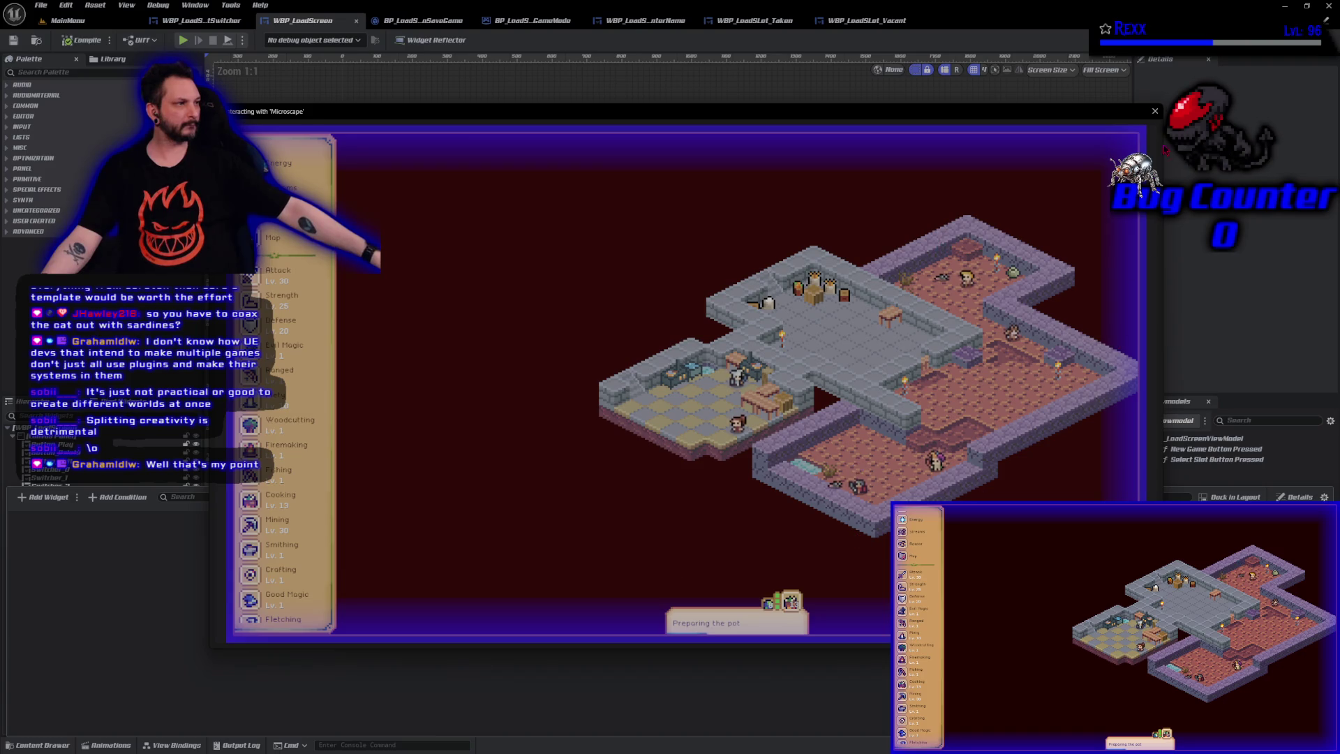
{"action": "left_click", "coordinate": [1154, 111]}
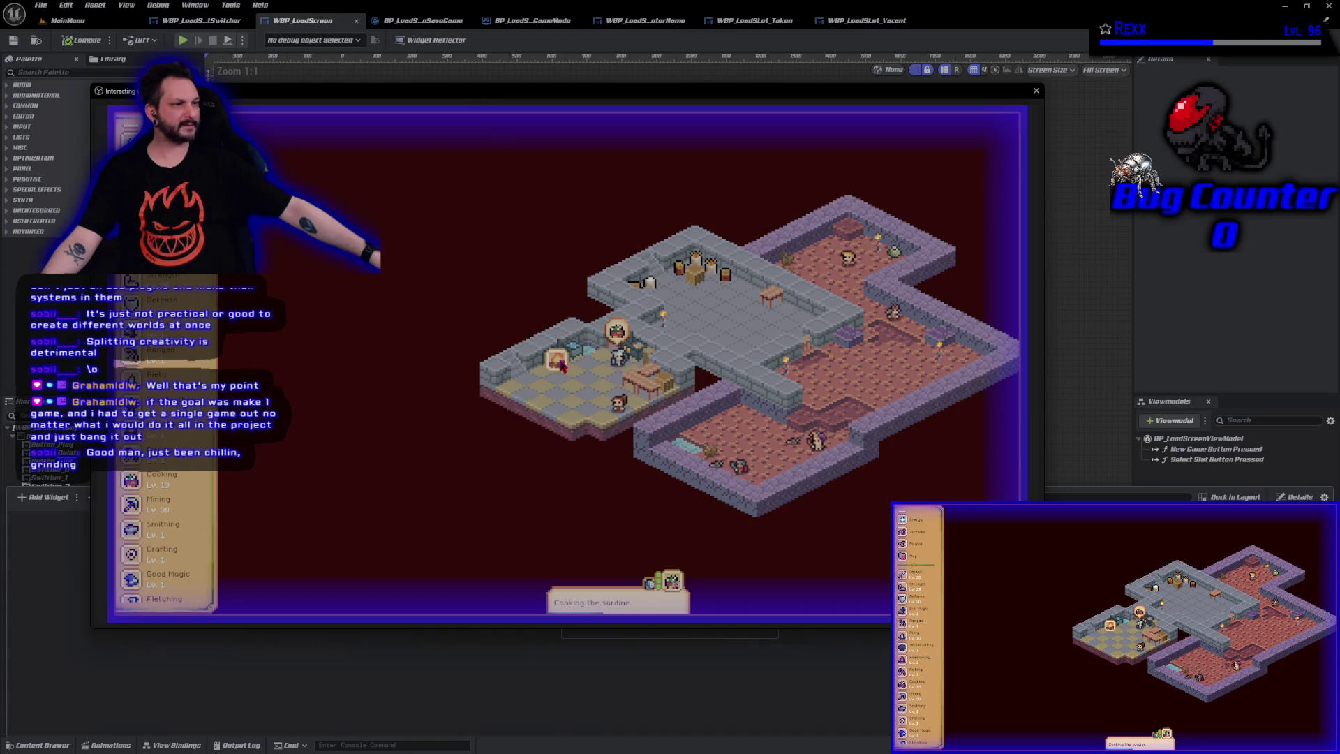
Check the fire's recipe list, then stop the game to return to the load screen designer
{"action": "left_click", "coordinate": [558, 363]}
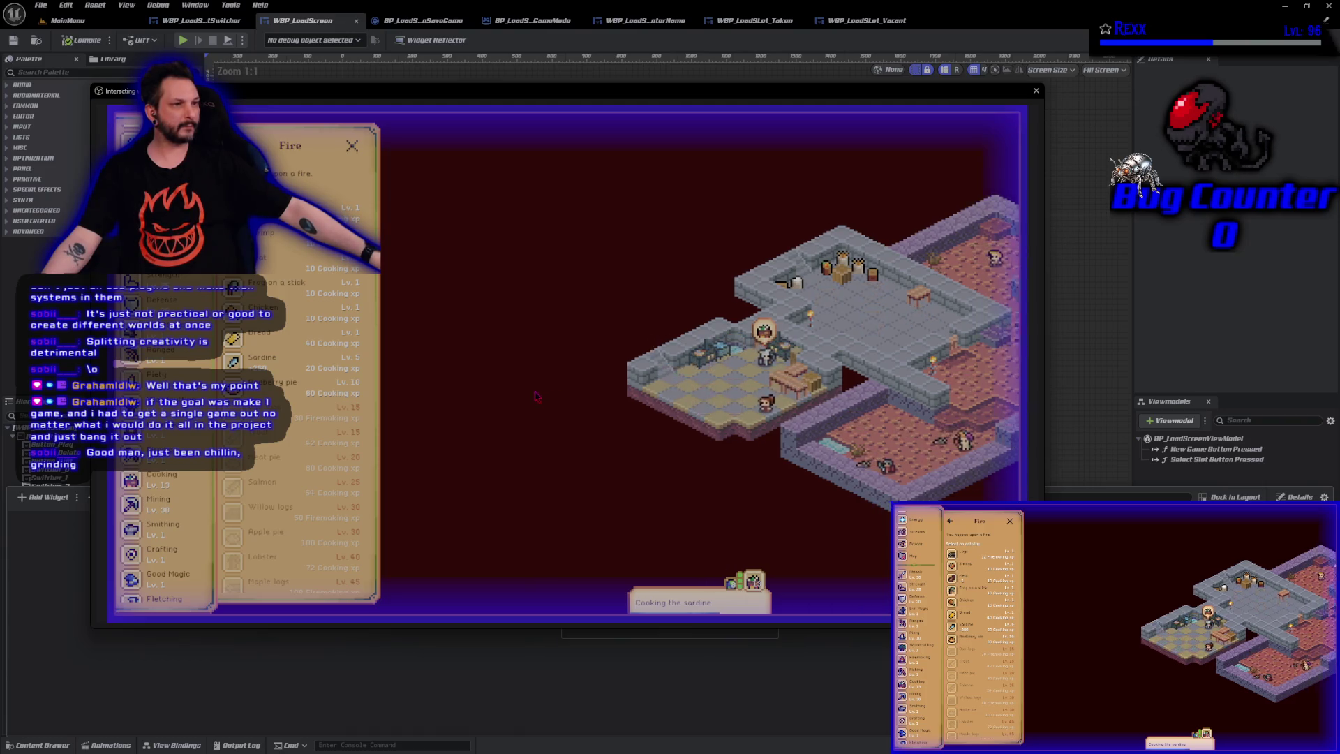
{"action": "left_click", "coordinate": [353, 150]}
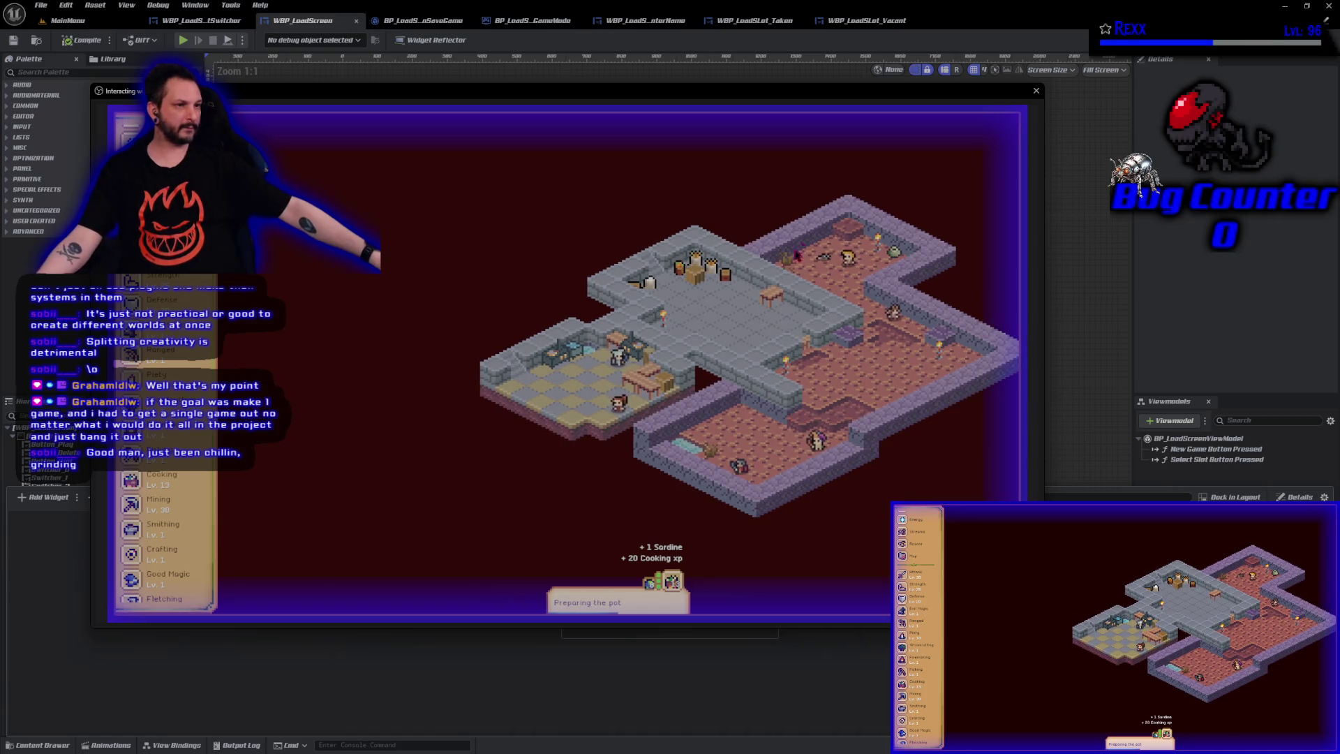
{"action": "left_click", "coordinate": [1035, 90]}
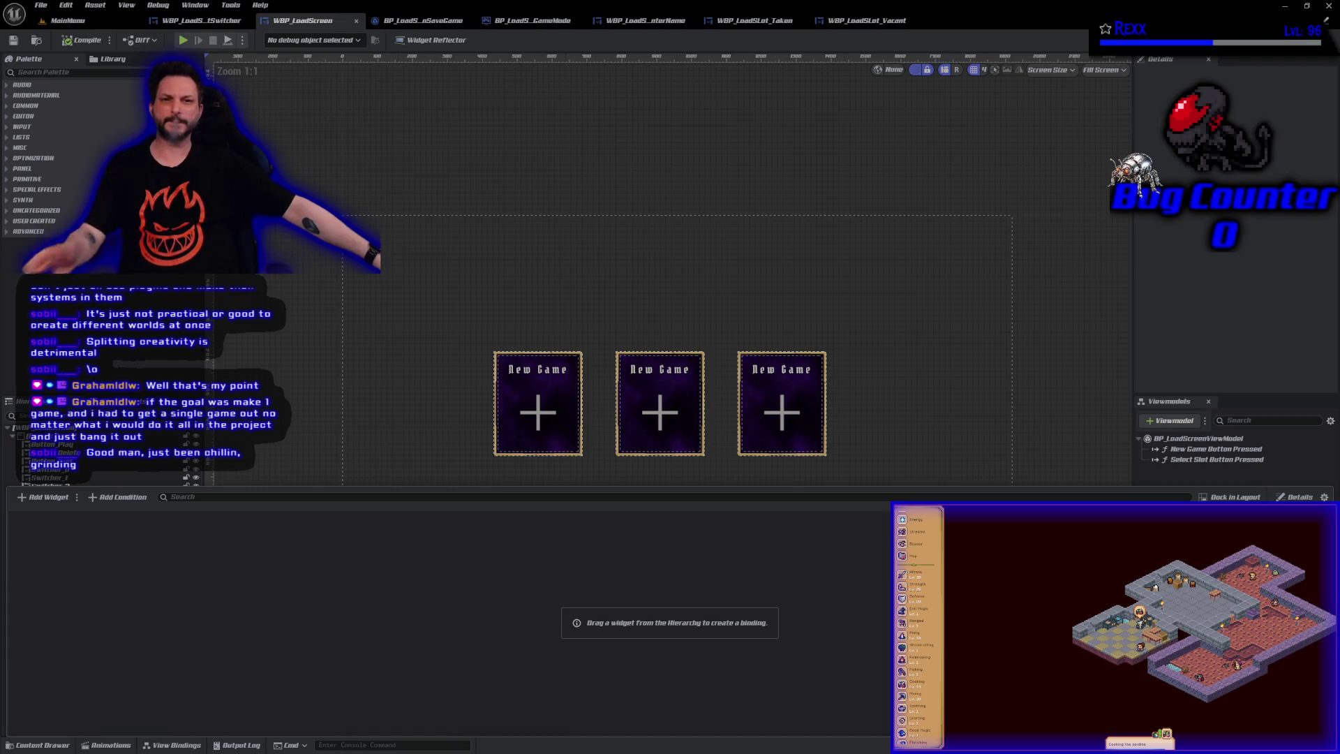
{"action": "key", "text": "alt+Tab"}
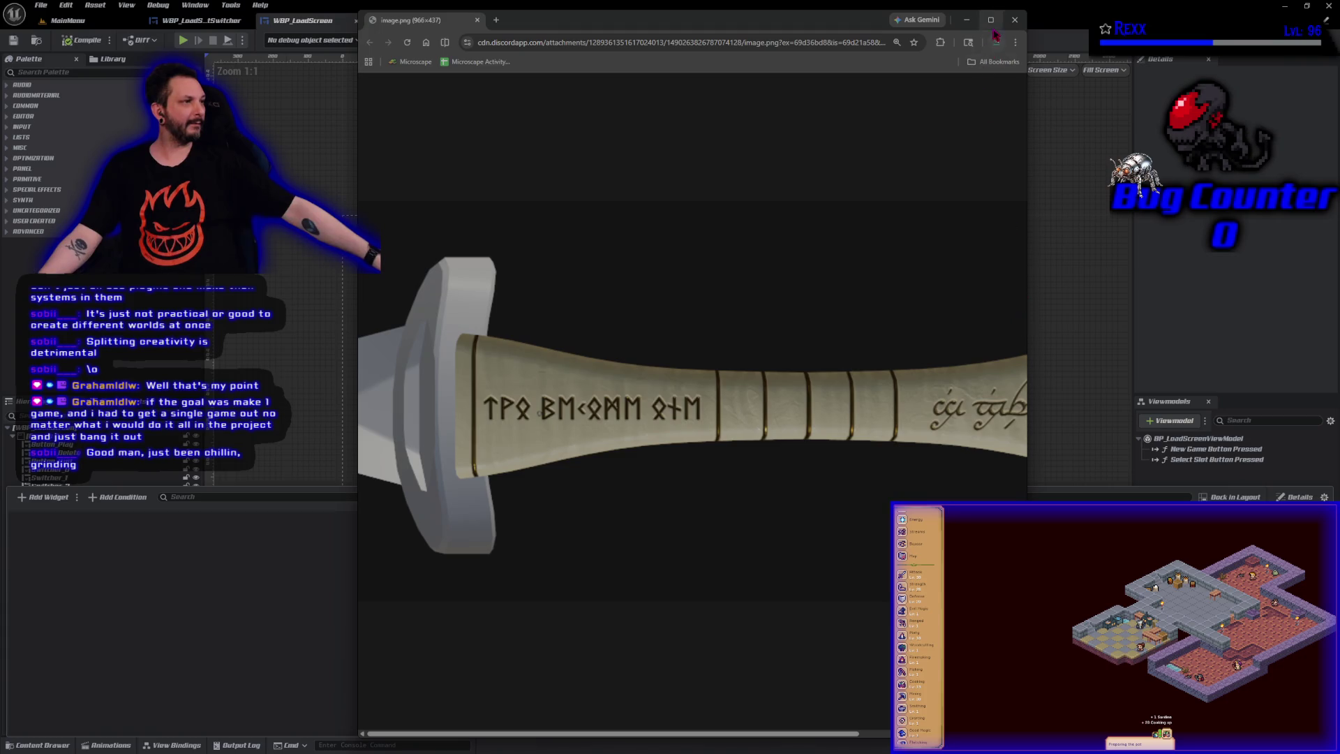
{"action": "left_click", "coordinate": [990, 20]}
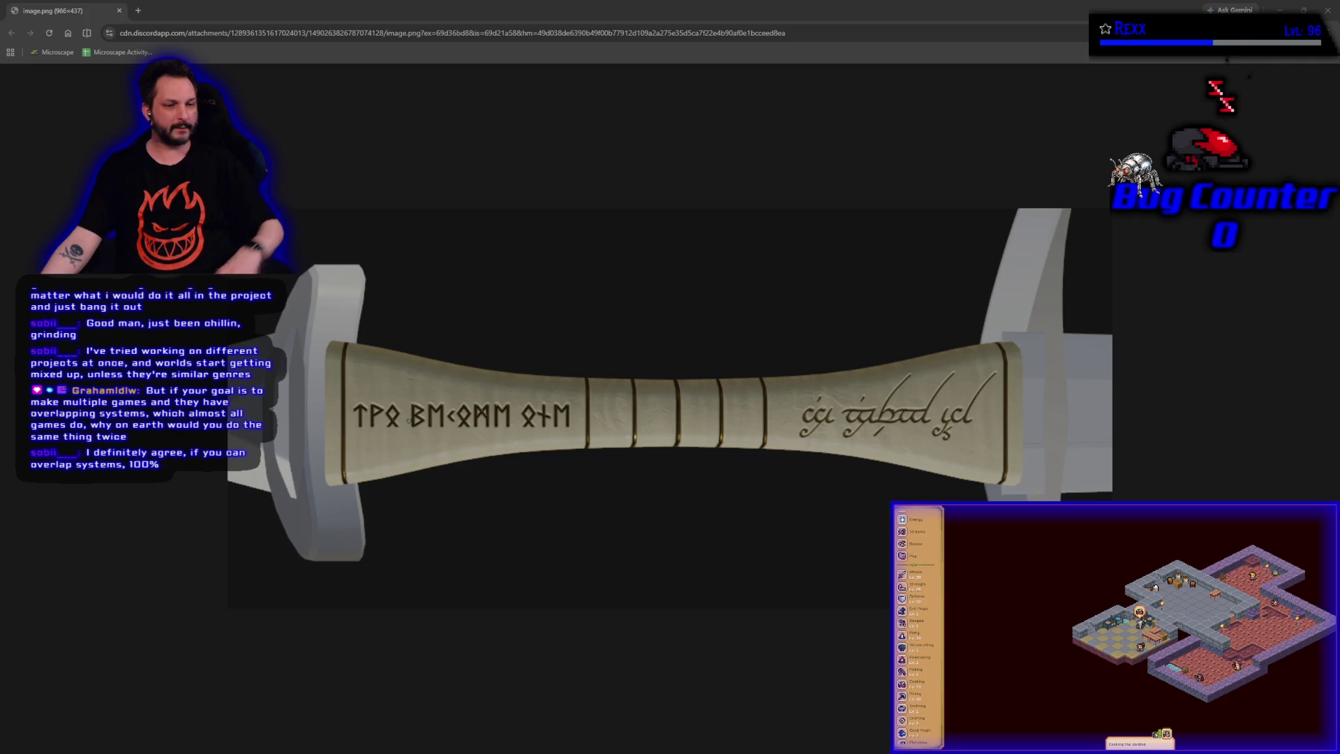
{"action": "left_click", "coordinate": [120, 11]}
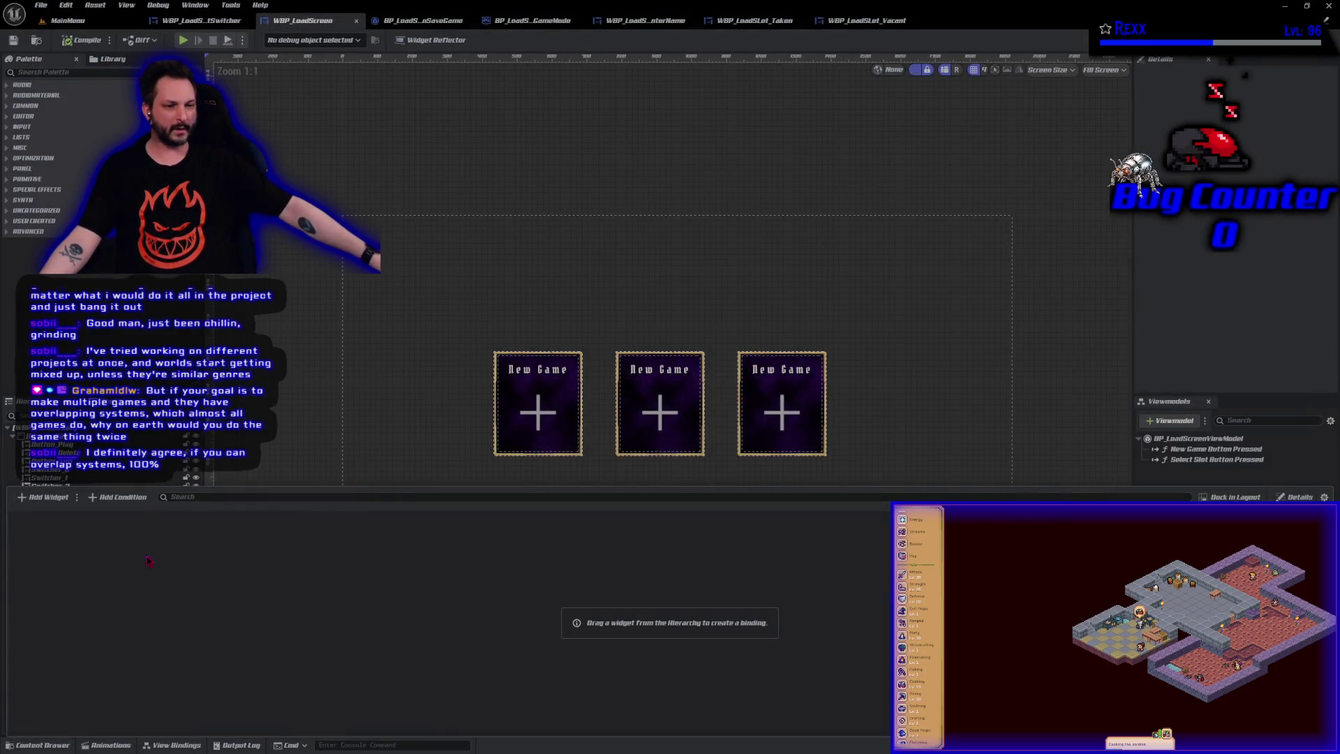
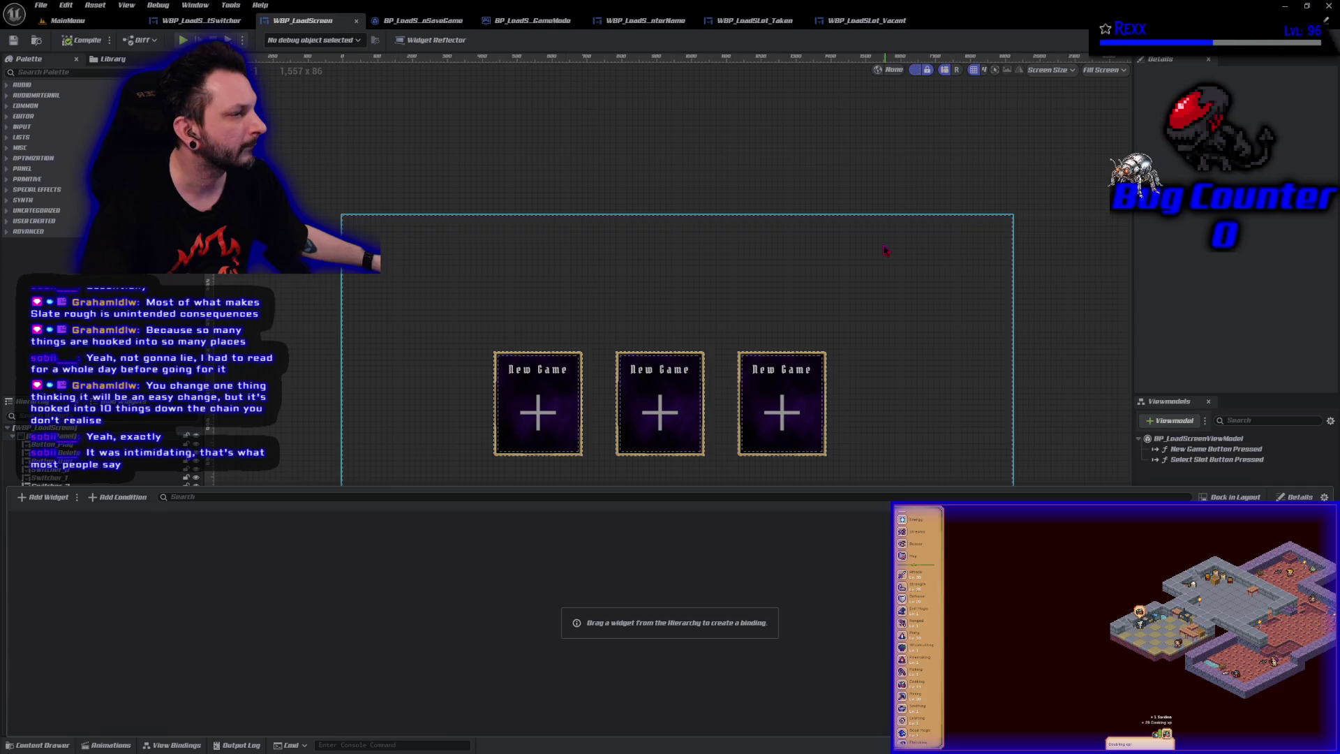
Commit the eight changed files to Development with the summary 'Load Slot Status'
{"action": "key", "text": "alt+Tab"}
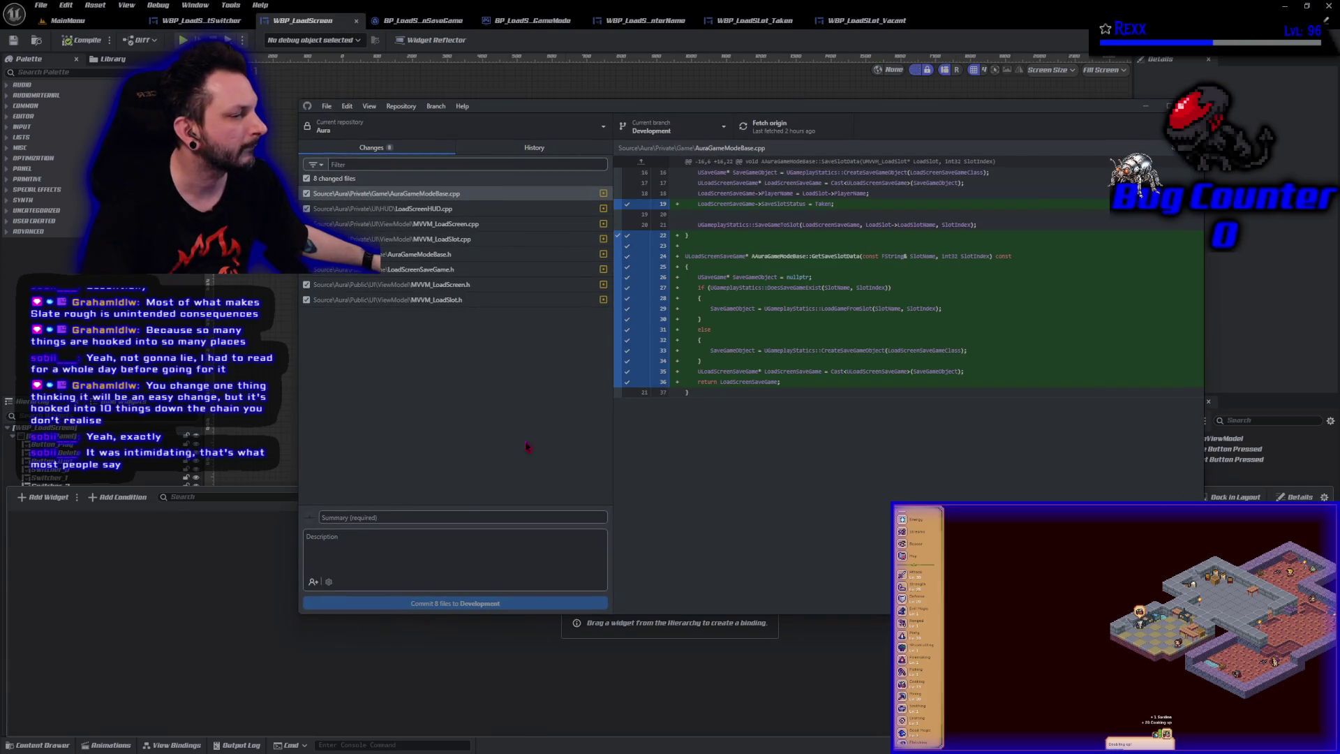
{"action": "left_click", "coordinate": [424, 516]}
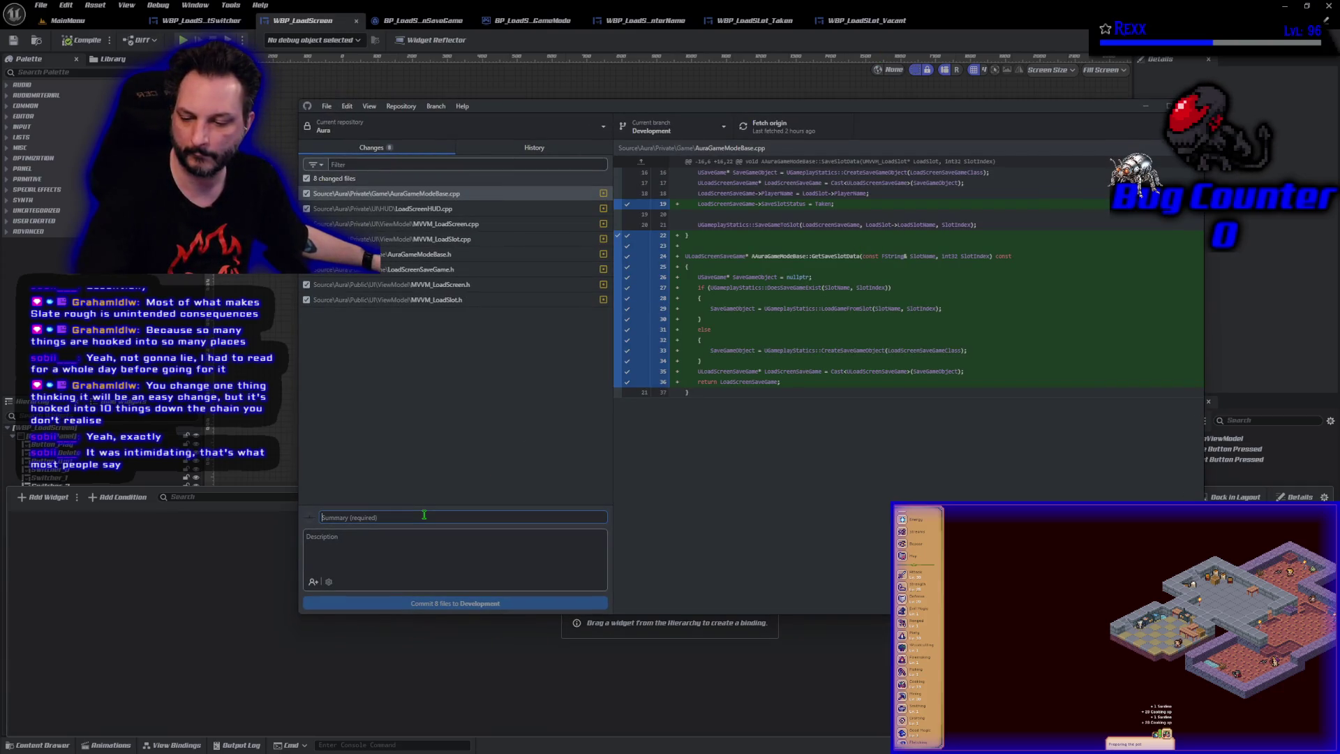
{"action": "type", "text": "Load Slot Status"}
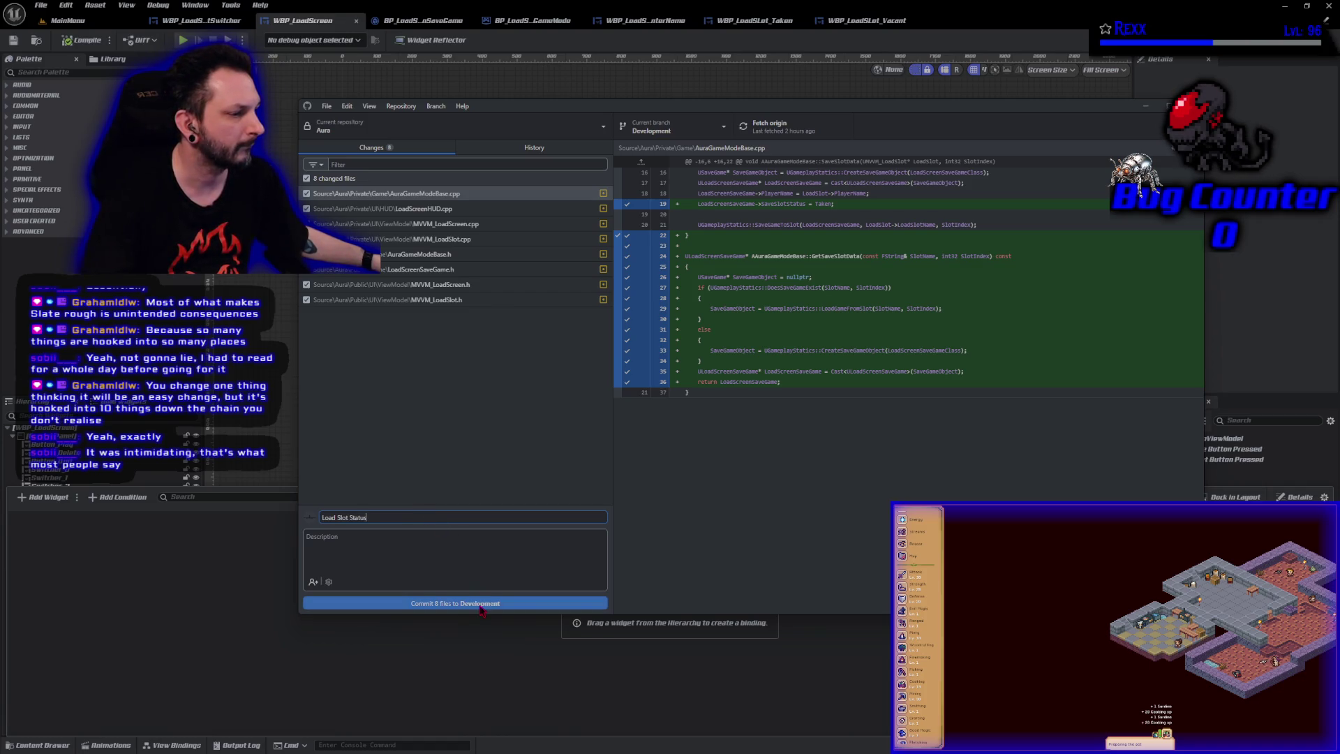
{"action": "left_click", "coordinate": [481, 604]}
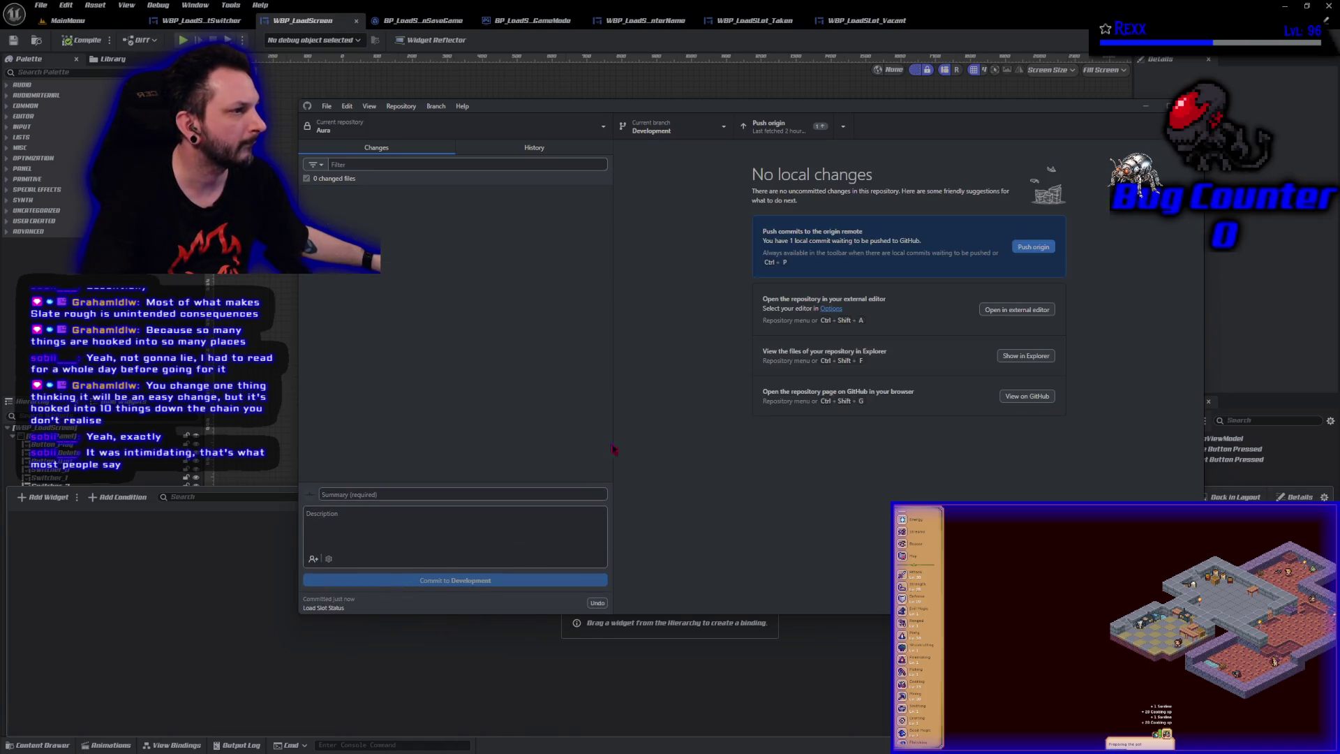
Push the commit to origin and select the Load Slot Status commit in History
{"action": "left_click", "coordinate": [1033, 247]}
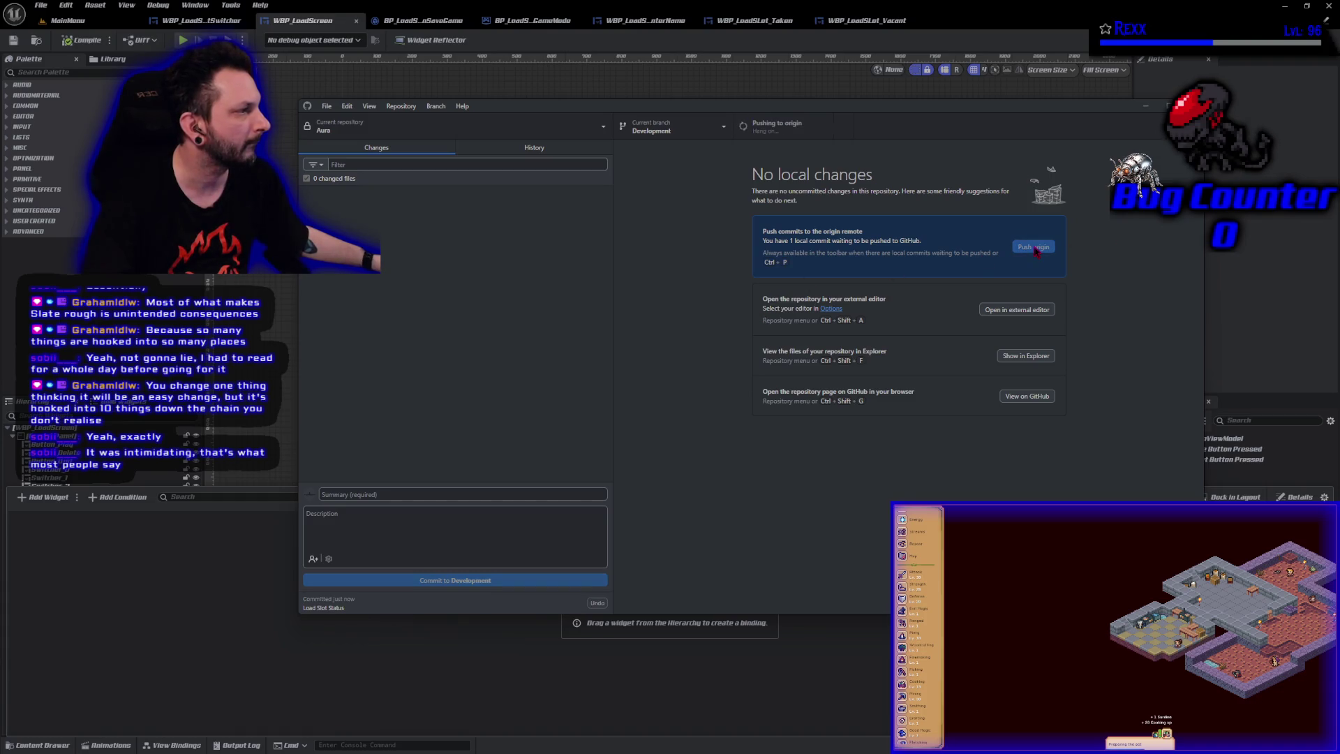
{"action": "left_click", "coordinate": [557, 149]}
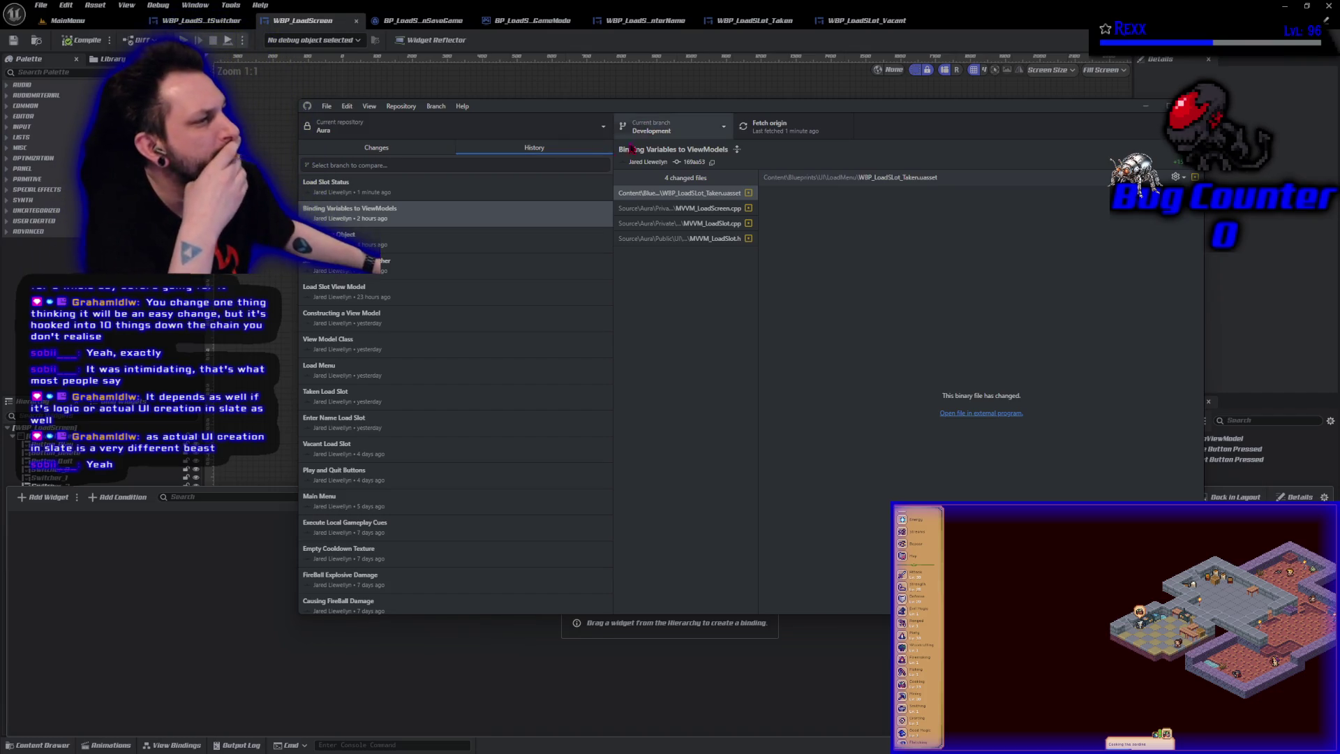
{"action": "left_click", "coordinate": [427, 185]}
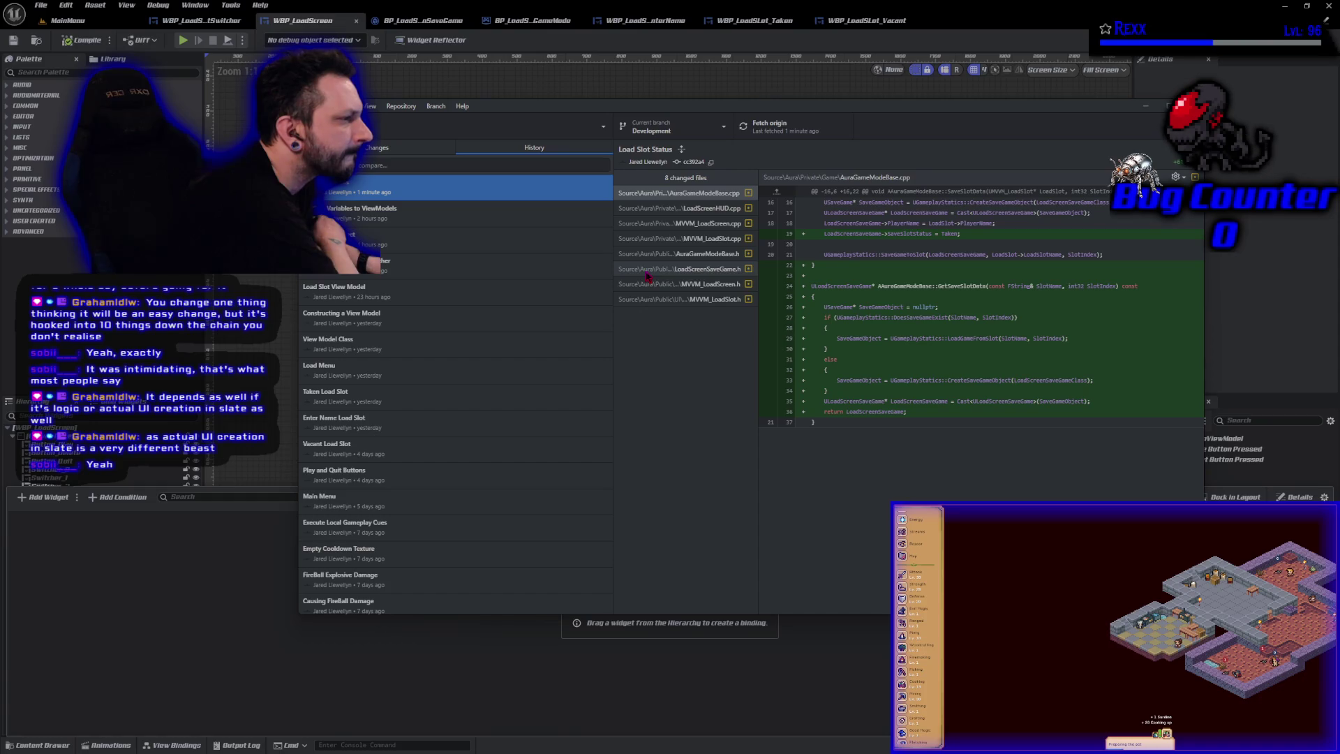
Review diffs of MVVM_LoadSlot.h, LoadScreenSaveGame.h, AuraGameModeBase.h, MVVM_LoadSlot.cpp and MVVM_LoadScreen.cpp
{"action": "left_click", "coordinate": [656, 302]}
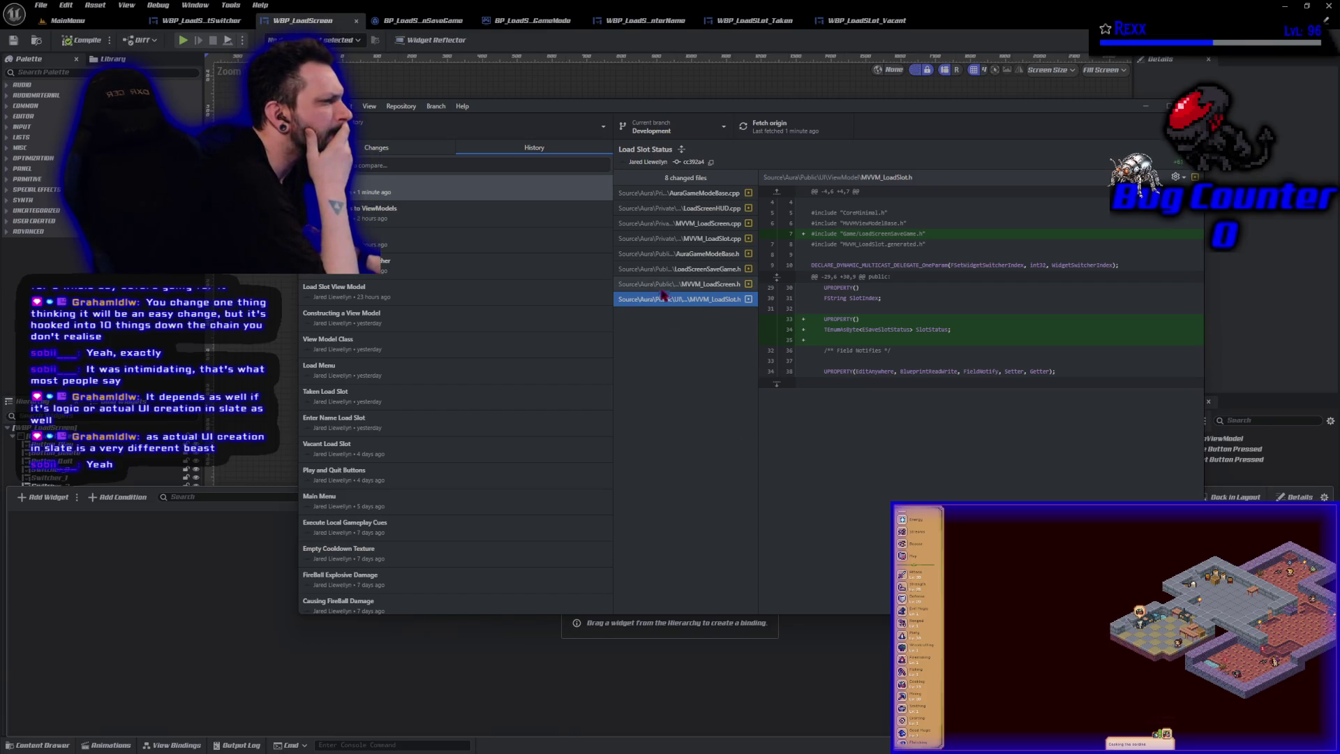
{"action": "left_click", "coordinate": [644, 272]}
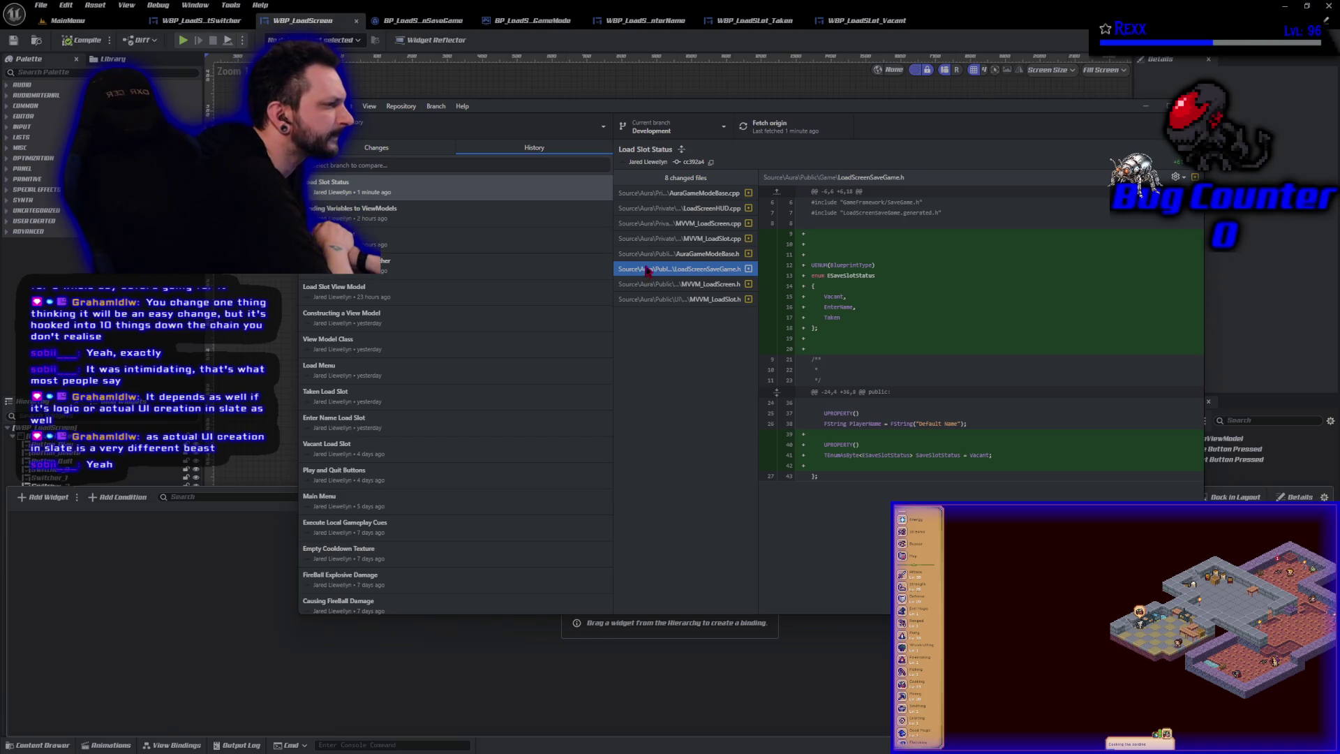
{"action": "left_click", "coordinate": [649, 257]}
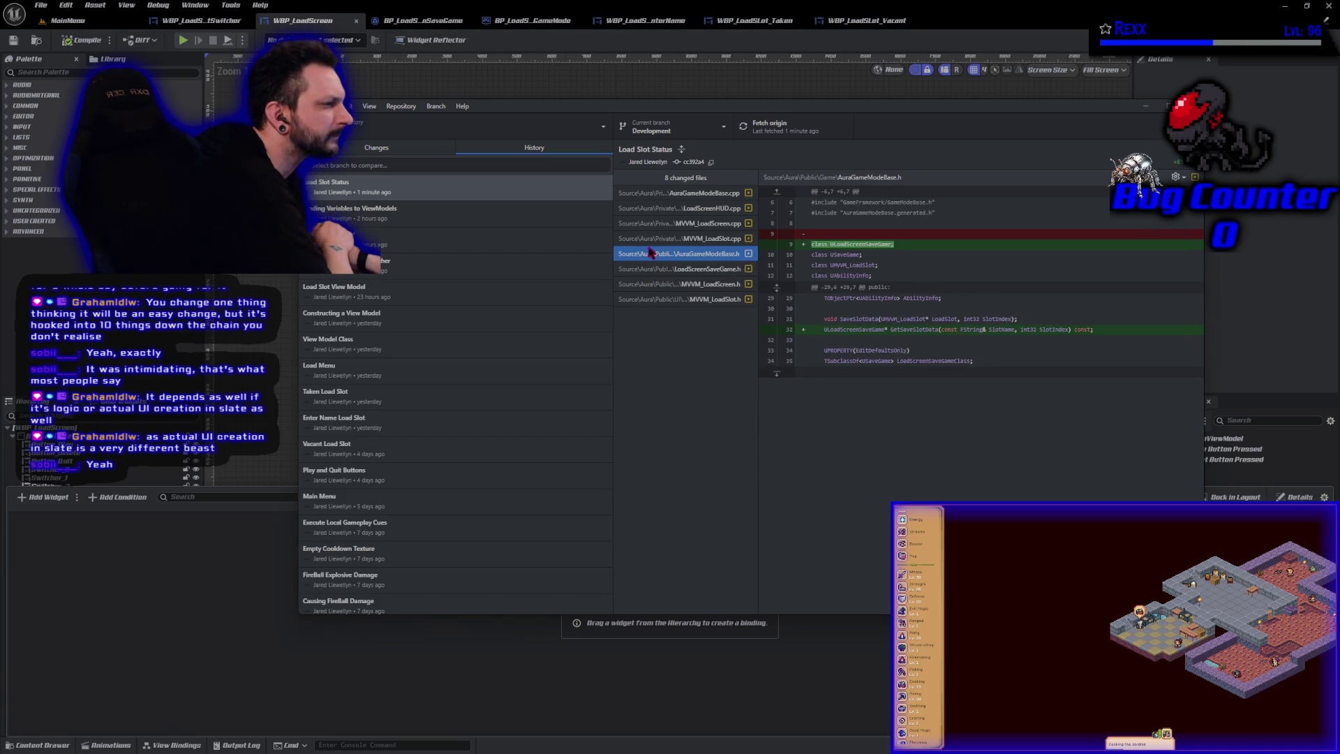
{"action": "left_click", "coordinate": [649, 241]}
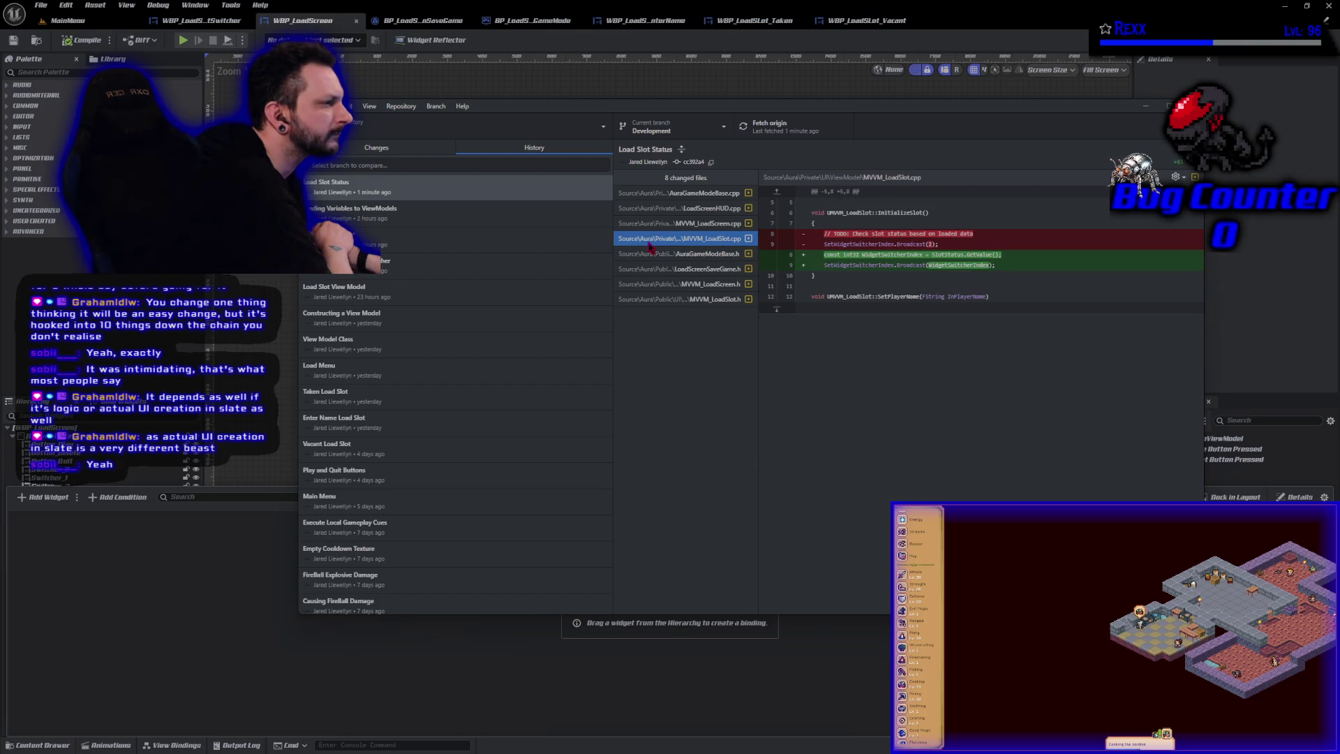
{"action": "left_click", "coordinate": [632, 225]}
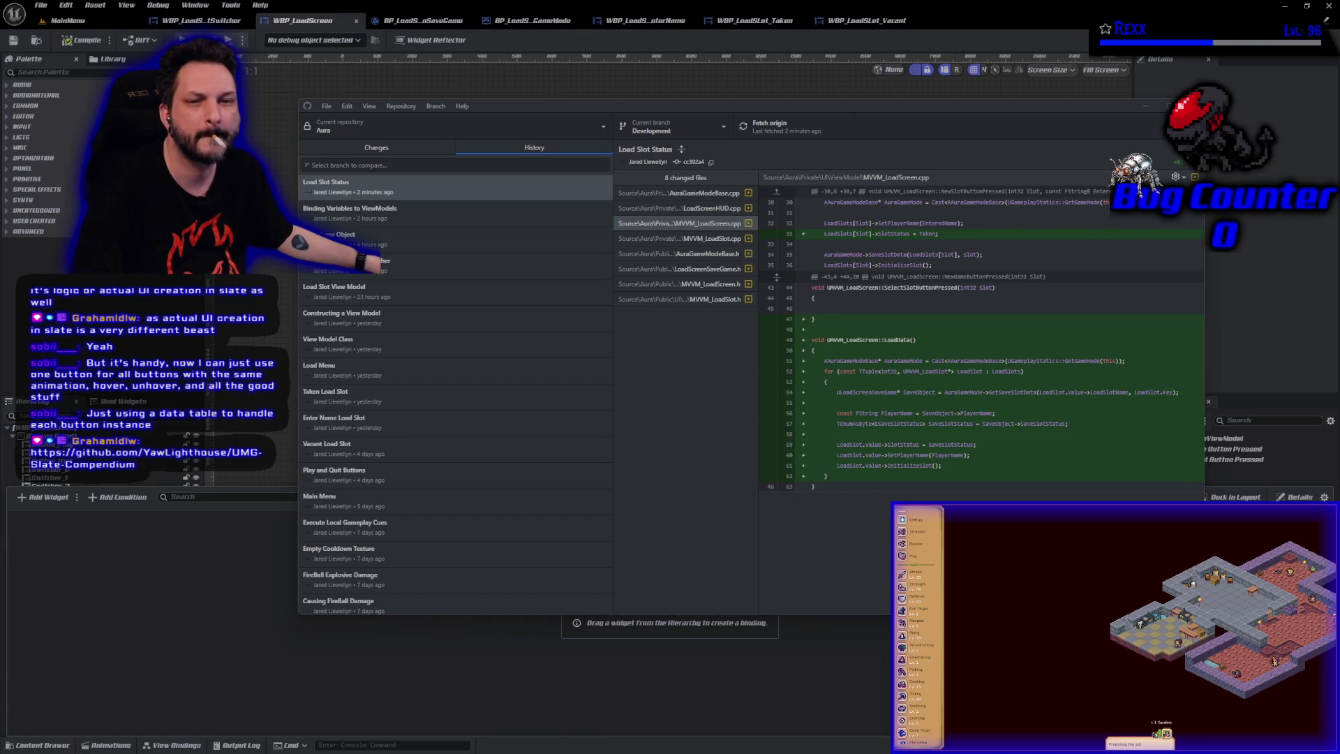
{"action": "left_click_drag", "start_coordinate": [560, 89], "coordinate": [604, 62]}
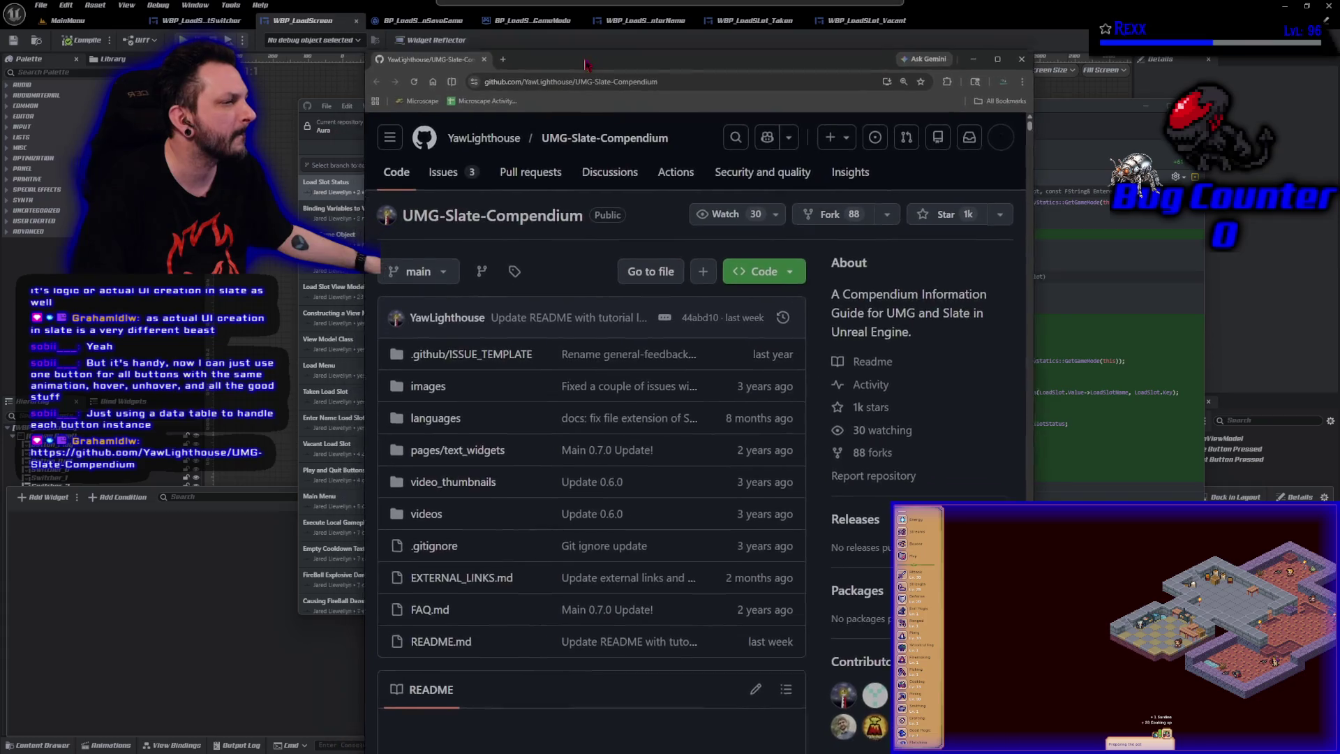
Scroll to the UMG-Slate-Compendium README's table of contents and jump to 1.0 Introduction
{"action": "scroll", "coordinate": [603, 367], "scroll_direction": "down", "scroll_amount": 3}
{"action": "scroll", "coordinate": [603, 367], "scroll_direction": "down", "scroll_amount": 5}
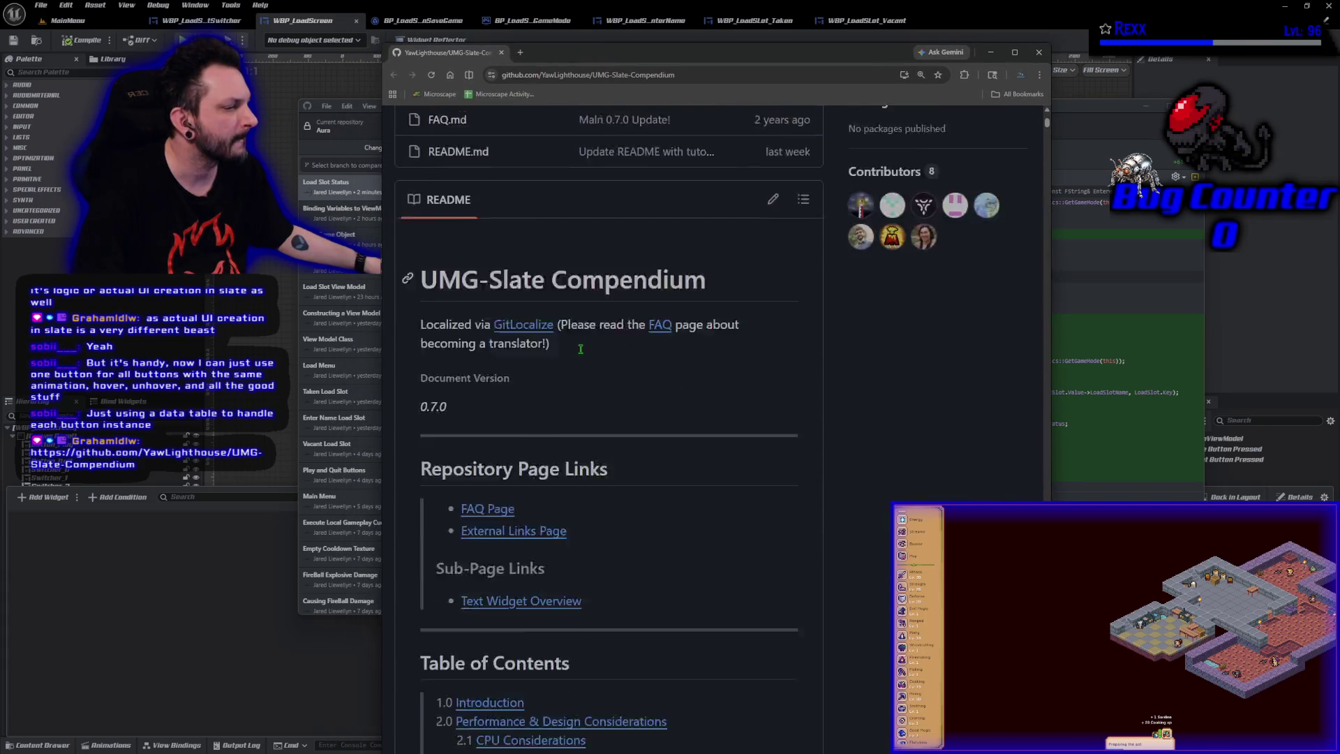
{"action": "scroll", "coordinate": [600, 439], "scroll_direction": "down", "scroll_amount": 3}
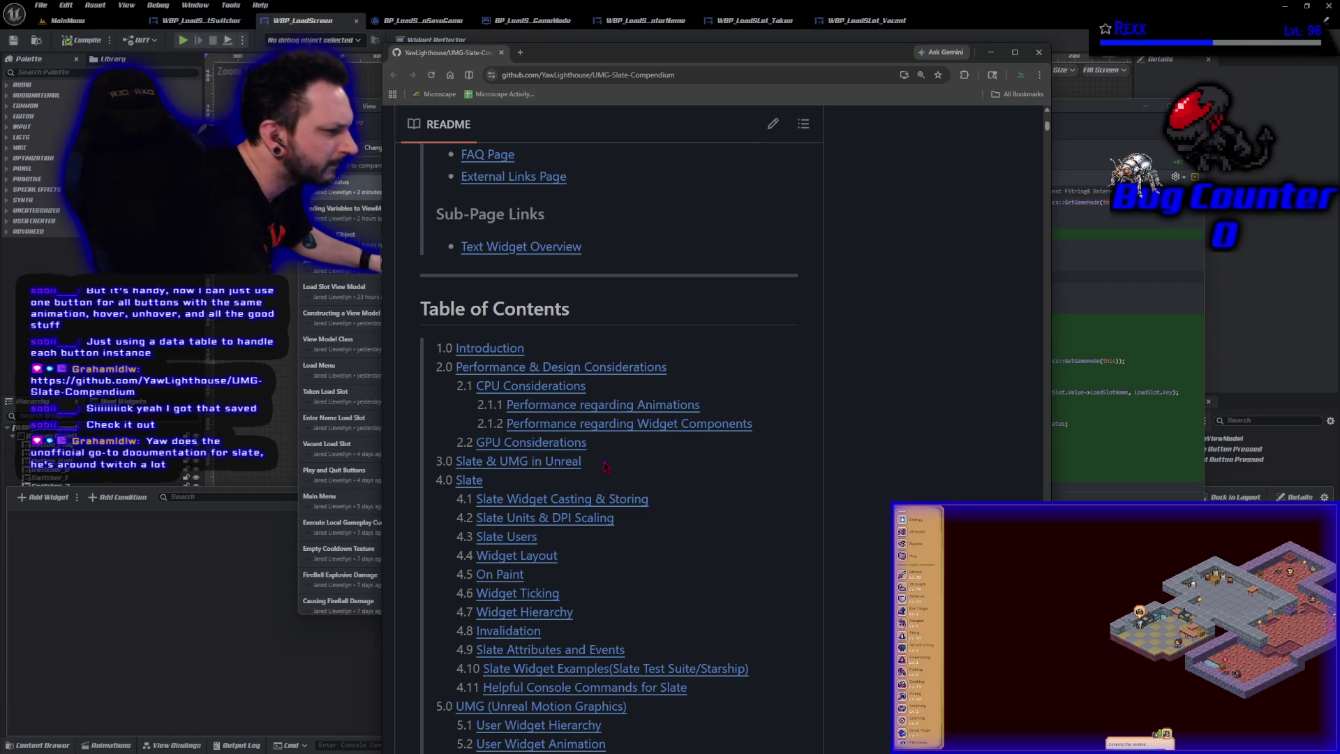
{"action": "scroll", "coordinate": [612, 503], "scroll_direction": "down", "scroll_amount": 2}
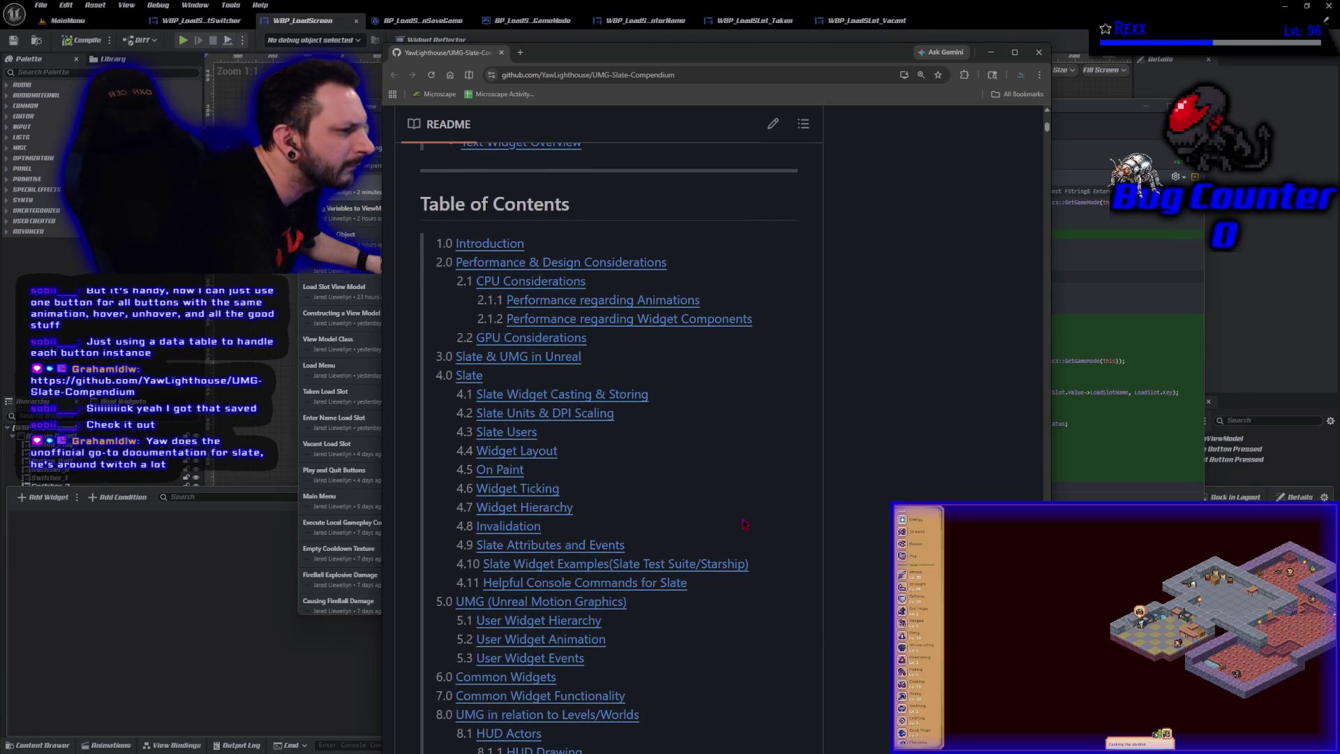
{"action": "left_click", "coordinate": [507, 245]}
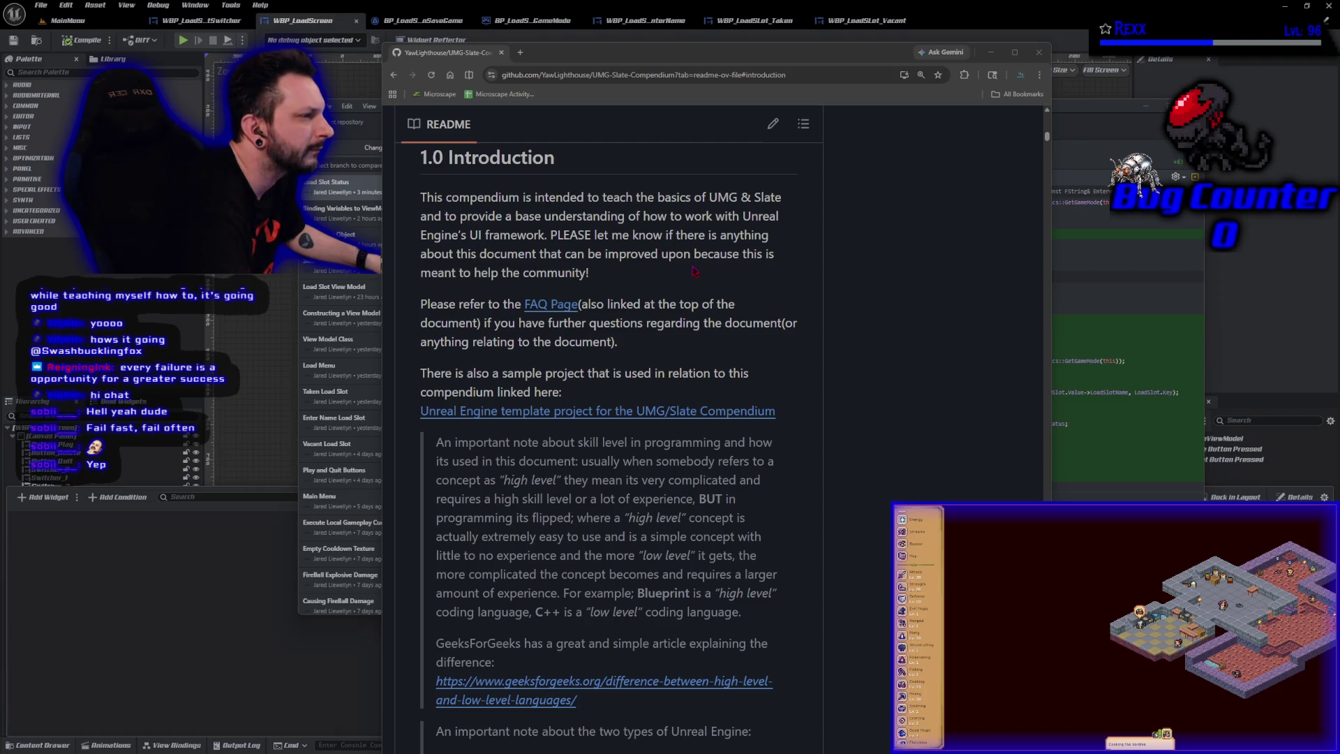
Scroll the README past the Introduction down to the 4.0 Slate section on Slate Renderer and Application
{"action": "scroll", "coordinate": [695, 271], "scroll_direction": "down", "scroll_amount": 3}
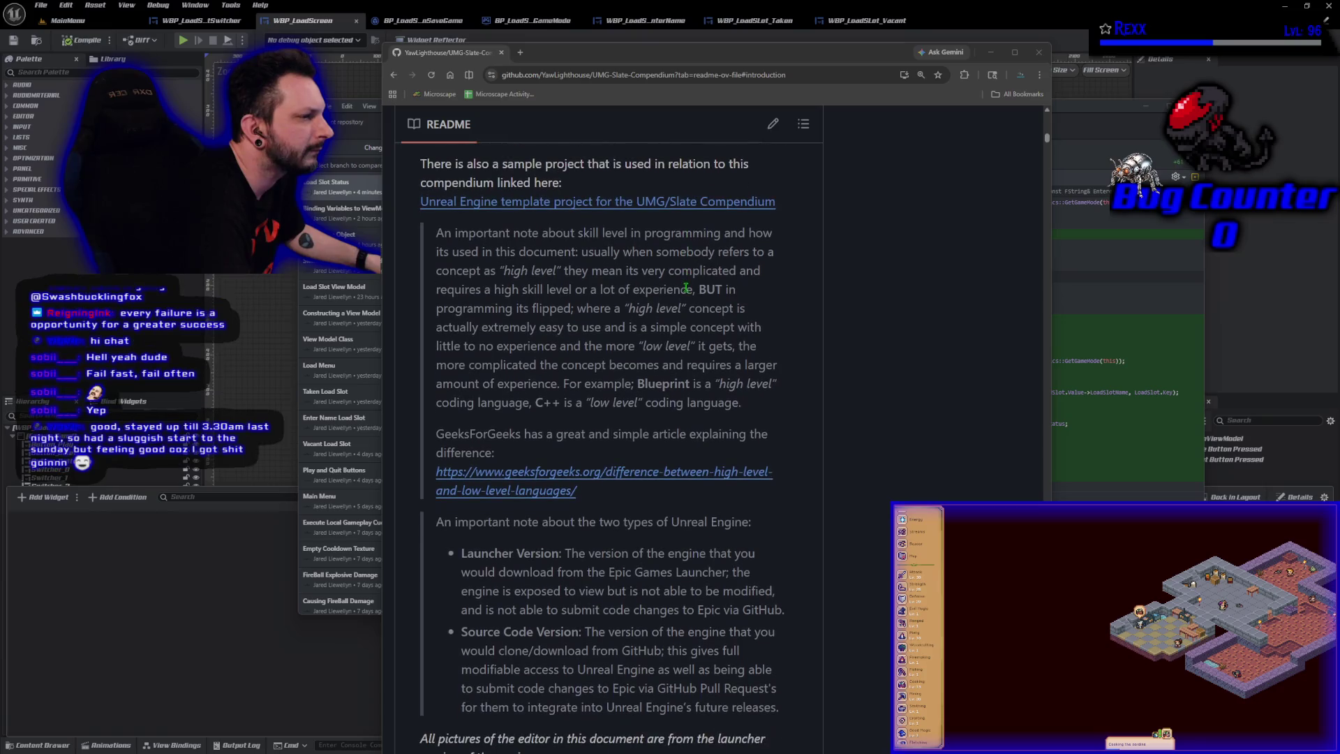
{"action": "scroll", "coordinate": [682, 290], "scroll_direction": "down", "scroll_amount": 6}
{"action": "scroll", "coordinate": [651, 307], "scroll_direction": "down", "scroll_amount": 4}
{"action": "scroll", "coordinate": [651, 307], "scroll_direction": "up", "scroll_amount": 3}
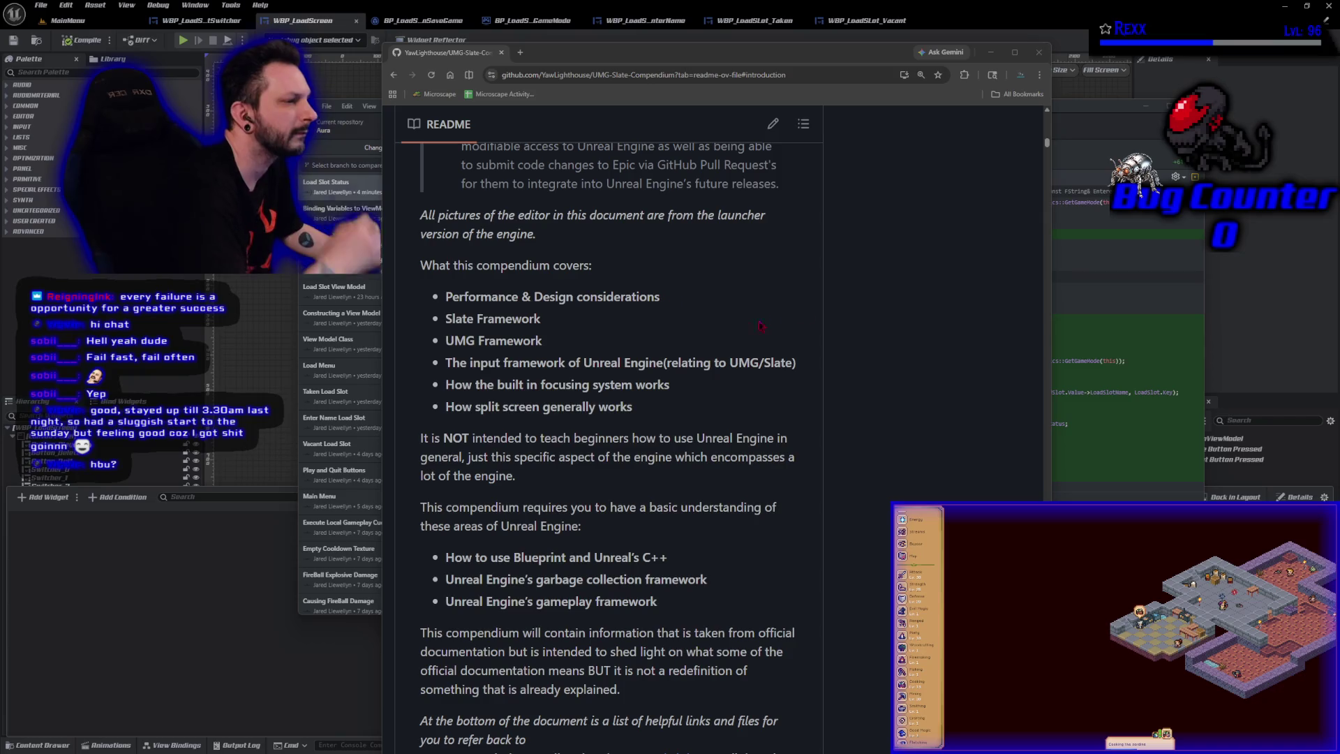
{"action": "scroll", "coordinate": [842, 335], "scroll_direction": "down", "scroll_amount": 9}
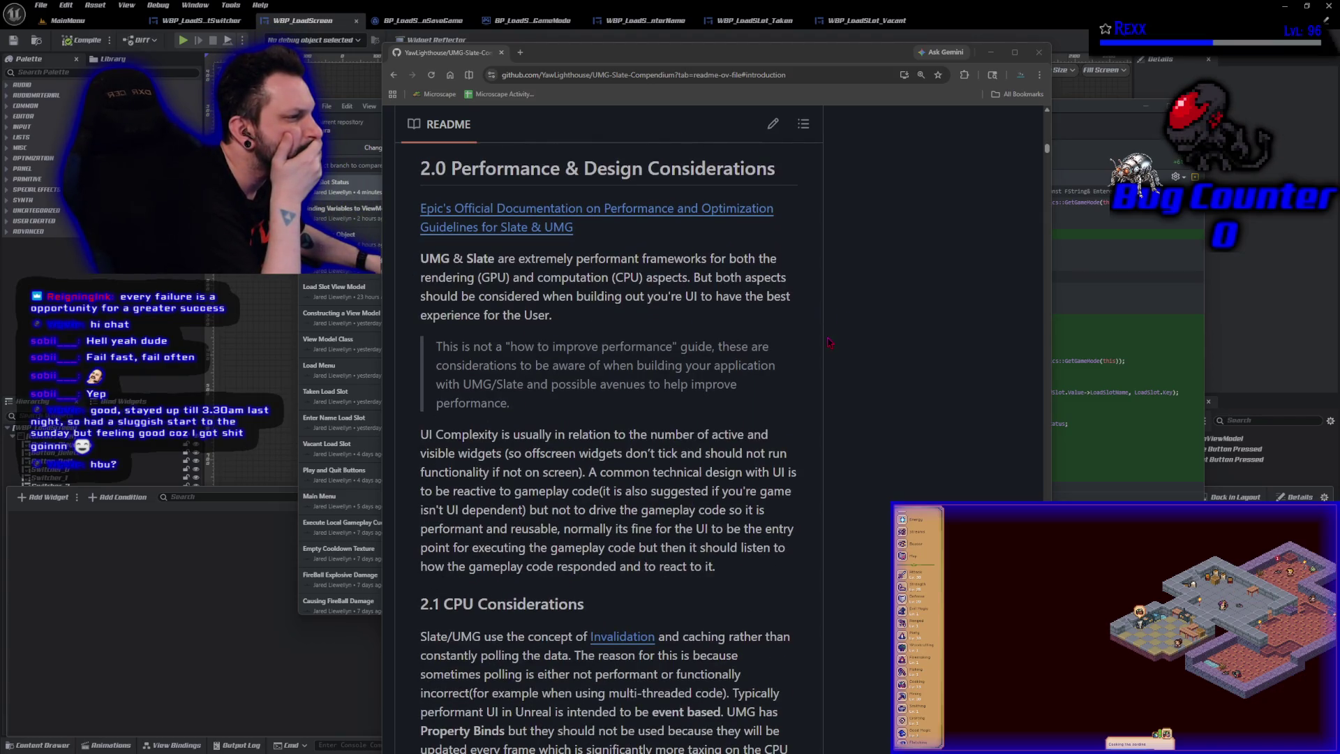
{"action": "scroll", "coordinate": [829, 342], "scroll_direction": "down", "scroll_amount": 3}
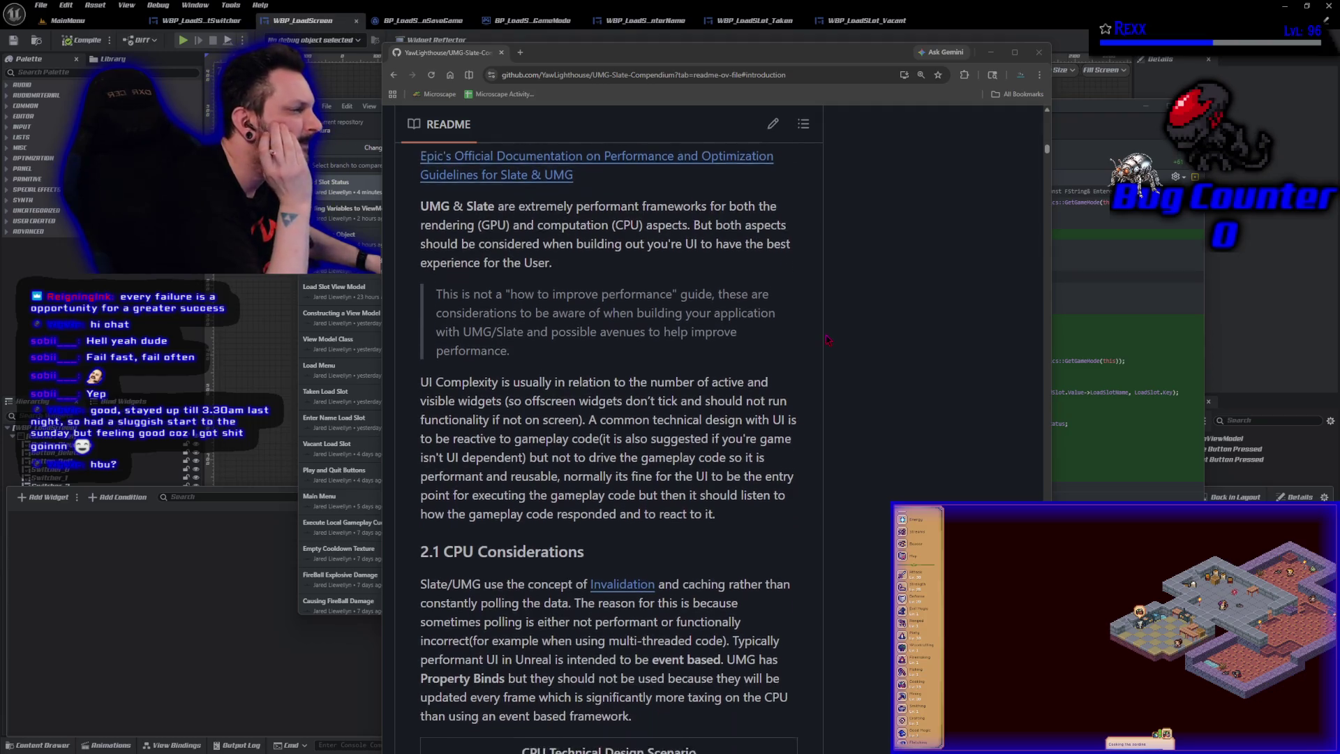
{"action": "scroll", "coordinate": [827, 340], "scroll_direction": "down", "scroll_amount": 1}
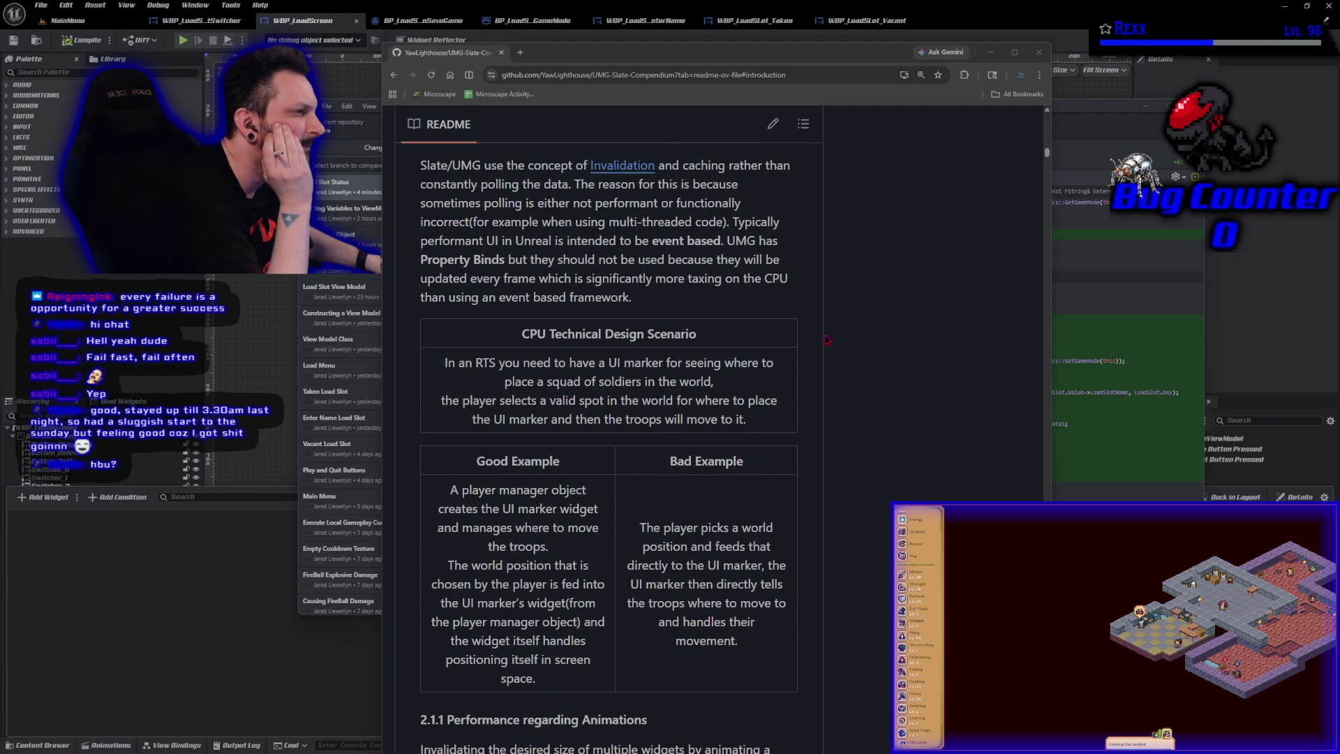
{"action": "scroll", "coordinate": [818, 339], "scroll_direction": "down", "scroll_amount": 1}
{"action": "scroll", "coordinate": [818, 339], "scroll_direction": "down", "scroll_amount": 12}
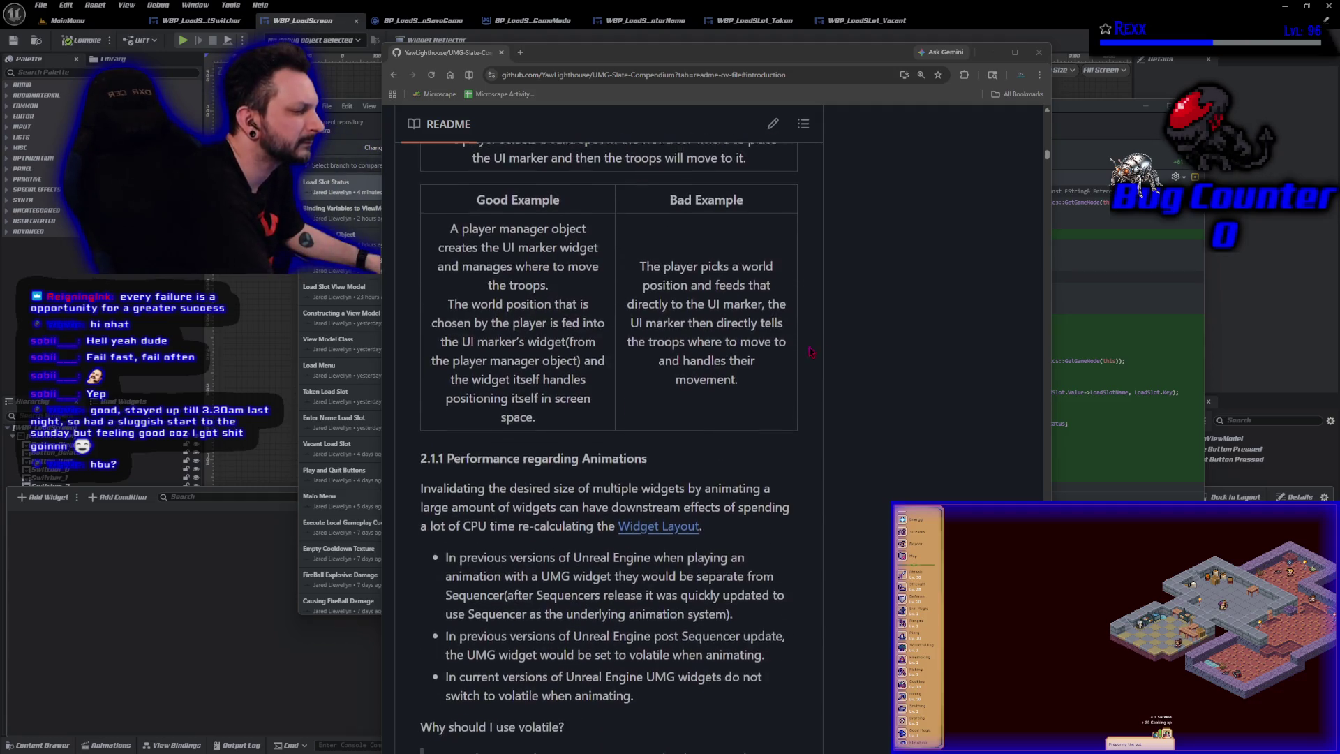
{"action": "scroll", "coordinate": [801, 351], "scroll_direction": "down", "scroll_amount": 13}
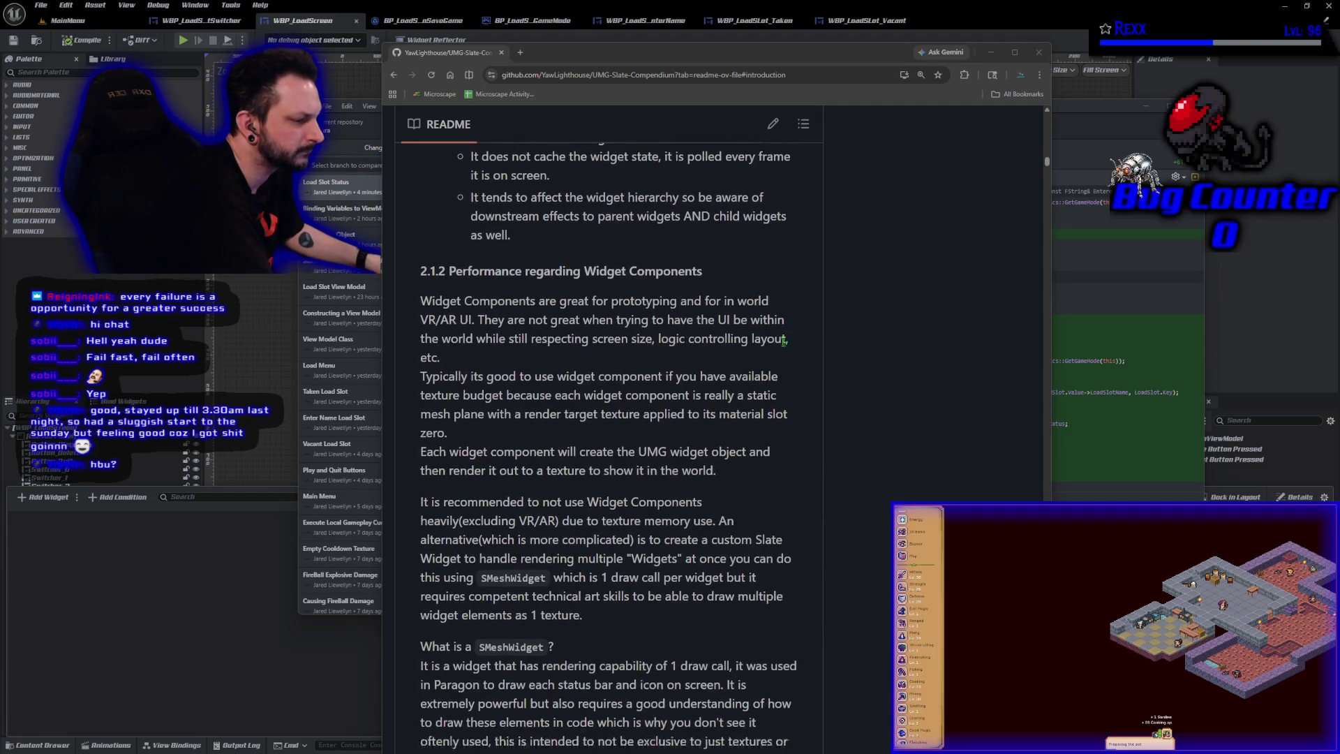
{"action": "scroll", "coordinate": [783, 342], "scroll_direction": "down", "scroll_amount": 8}
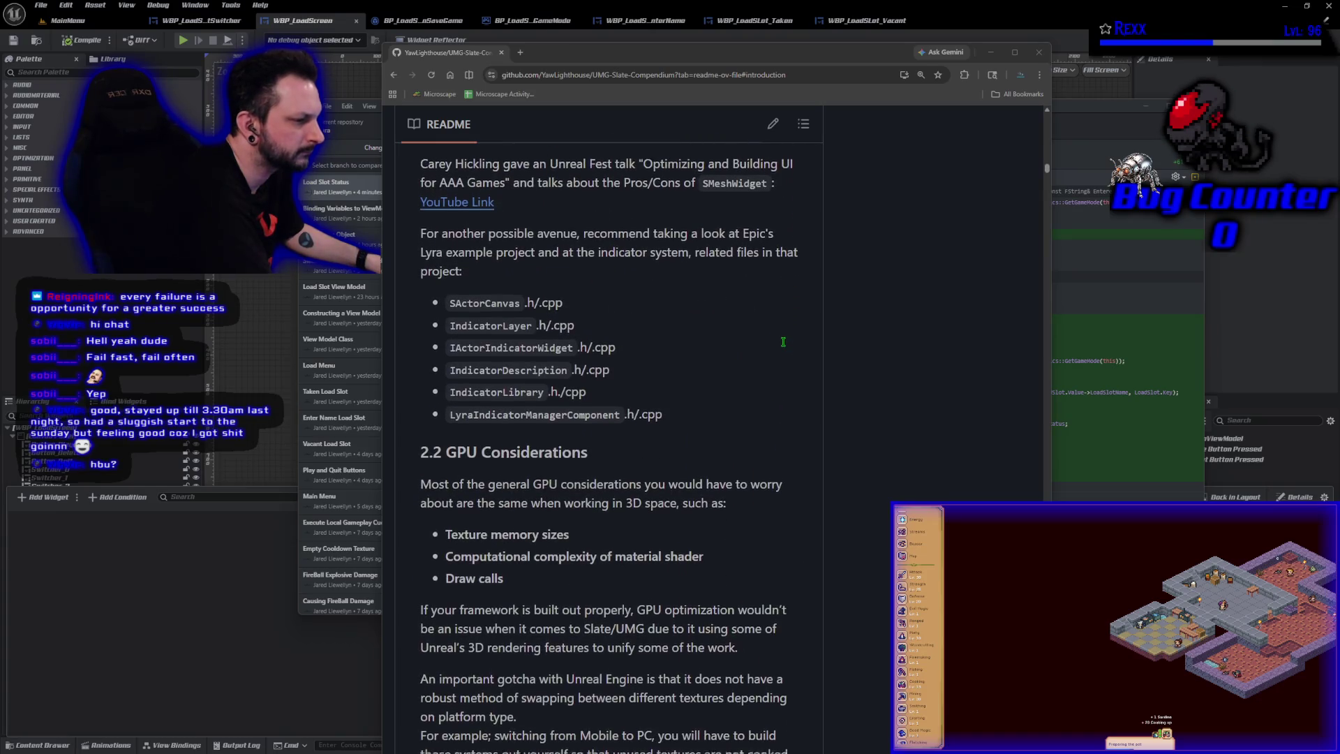
{"action": "scroll", "coordinate": [783, 341], "scroll_direction": "down", "scroll_amount": 2}
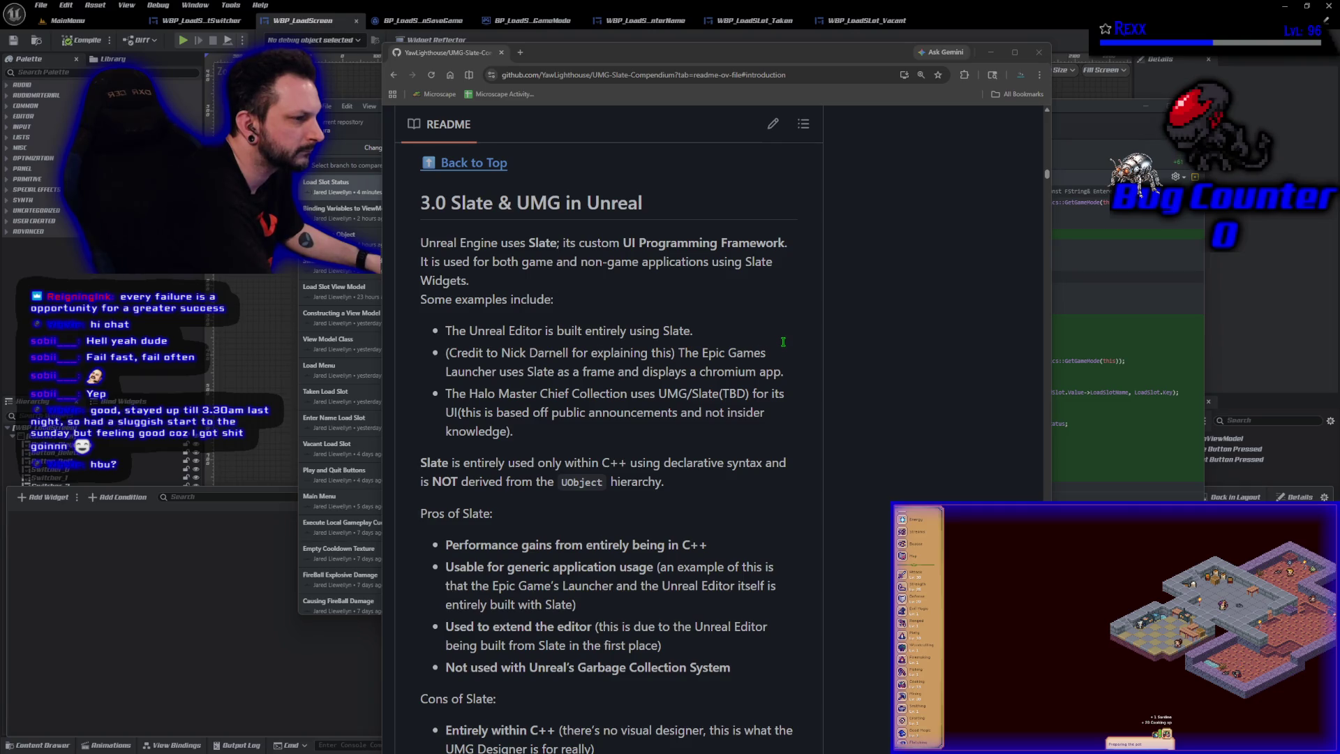
{"action": "scroll", "coordinate": [783, 341], "scroll_direction": "down", "scroll_amount": 2}
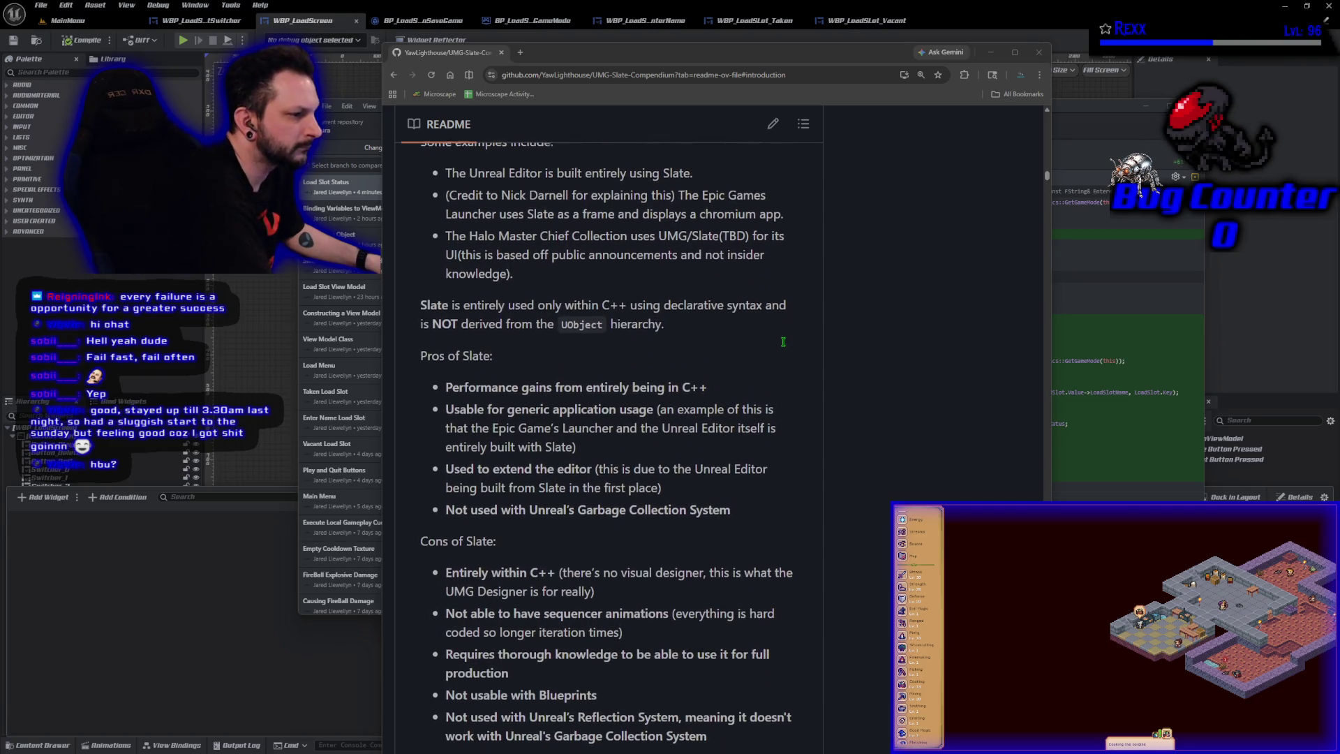
{"action": "scroll", "coordinate": [783, 341], "scroll_direction": "down", "scroll_amount": 2}
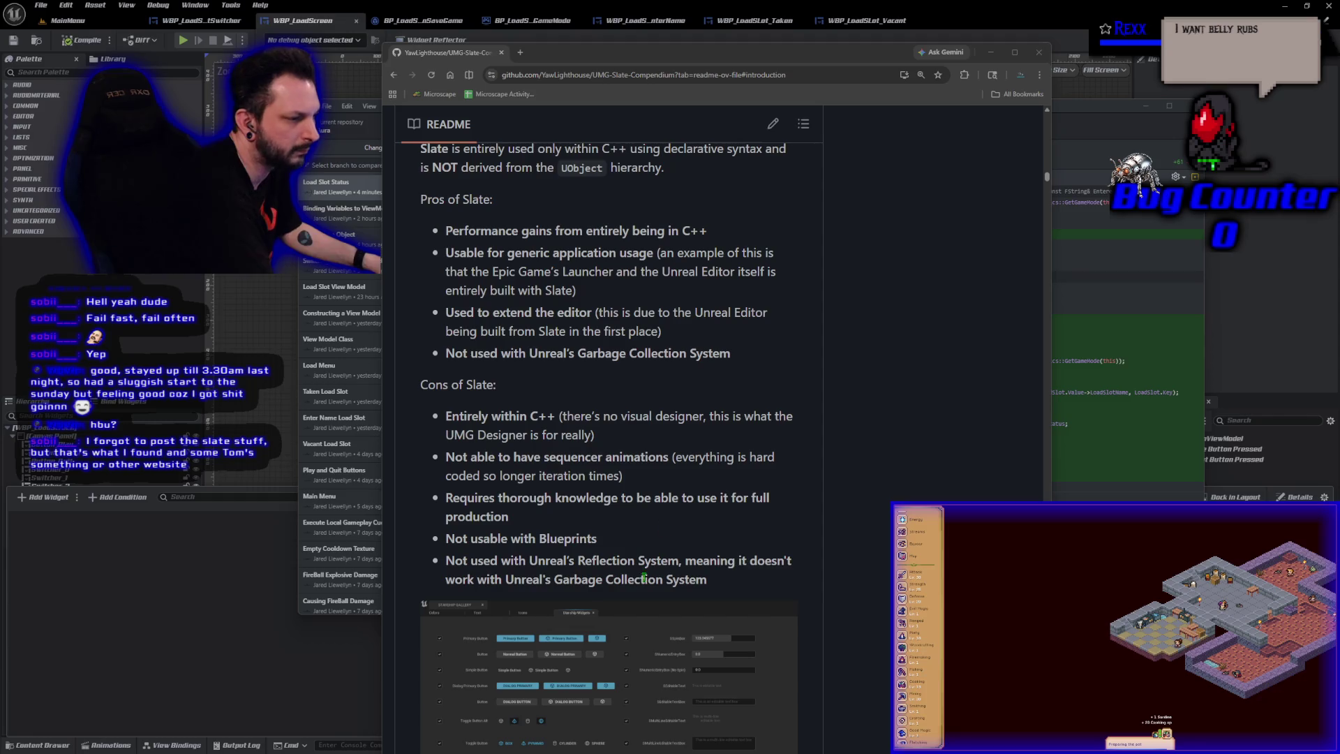
{"action": "scroll", "coordinate": [676, 597], "scroll_direction": "down", "scroll_amount": 6}
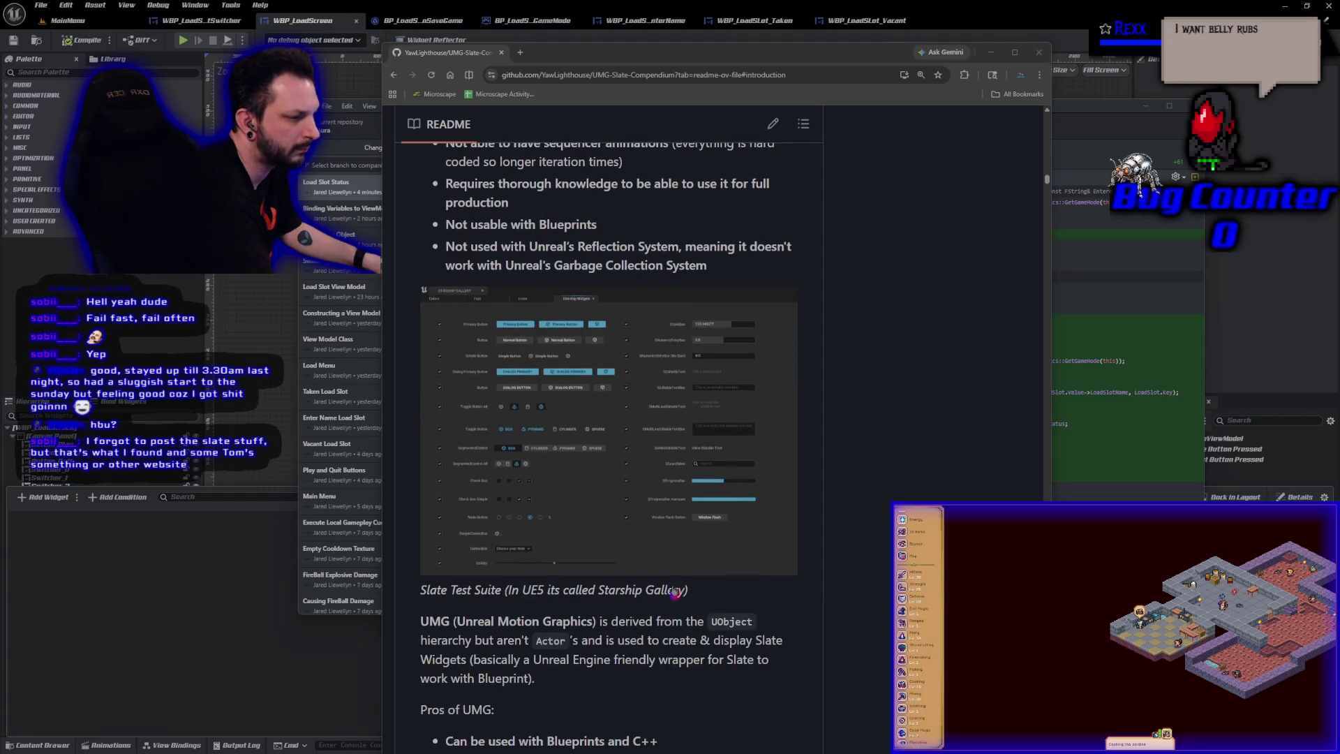
{"action": "scroll", "coordinate": [674, 591], "scroll_direction": "down", "scroll_amount": 4}
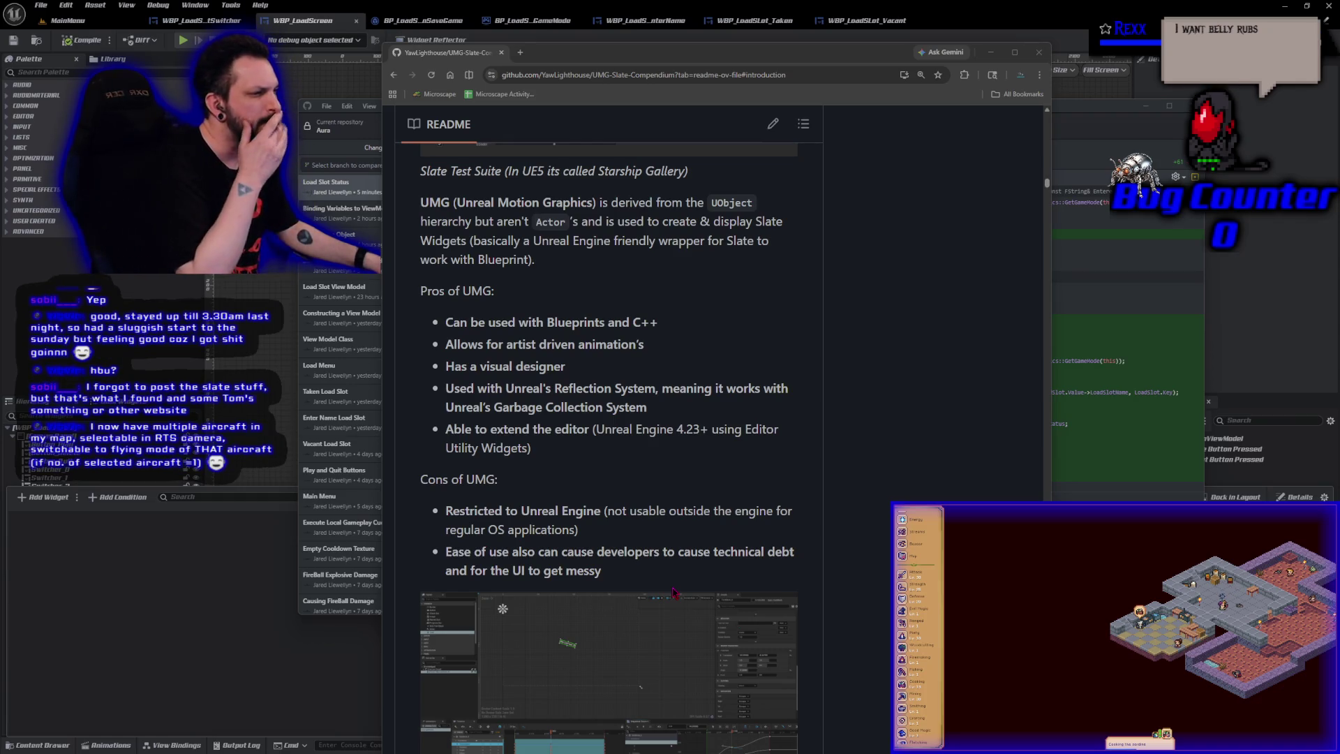
{"action": "scroll", "coordinate": [660, 559], "scroll_direction": "down", "scroll_amount": 4}
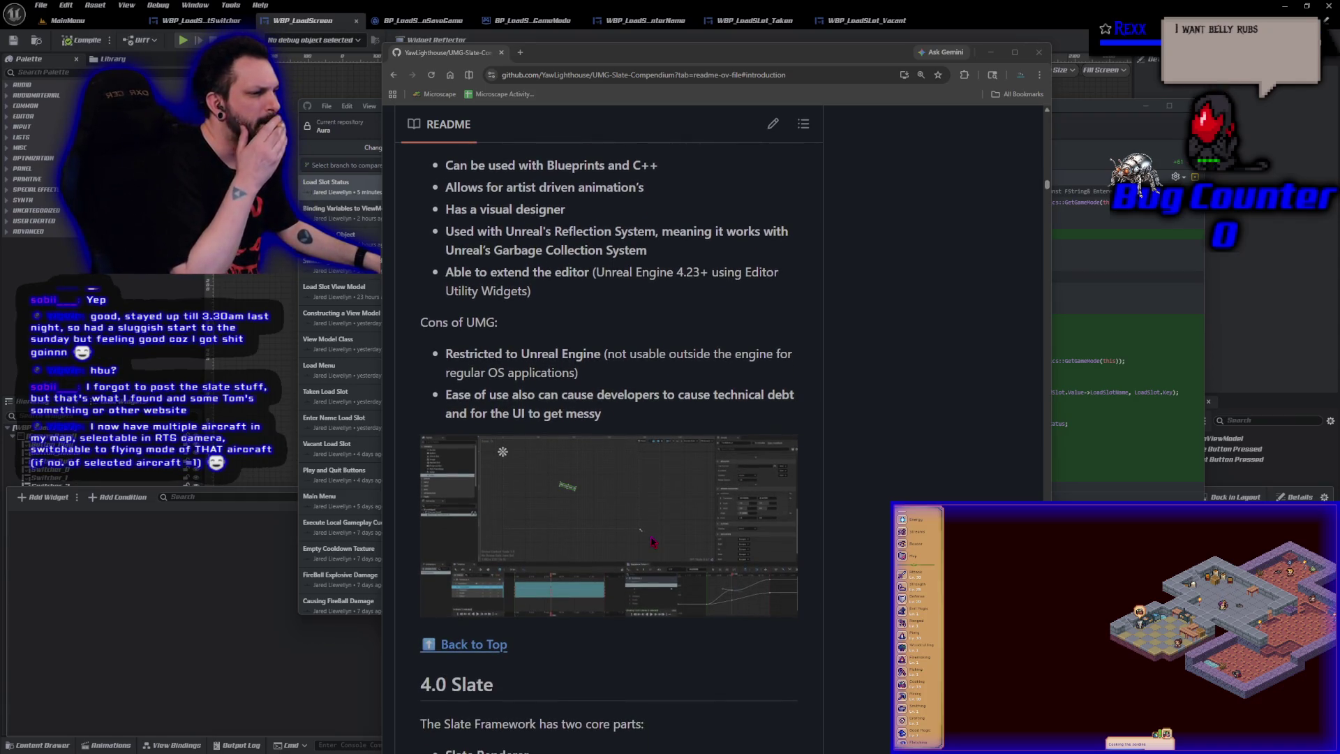
{"action": "scroll", "coordinate": [653, 542], "scroll_direction": "down", "scroll_amount": 5}
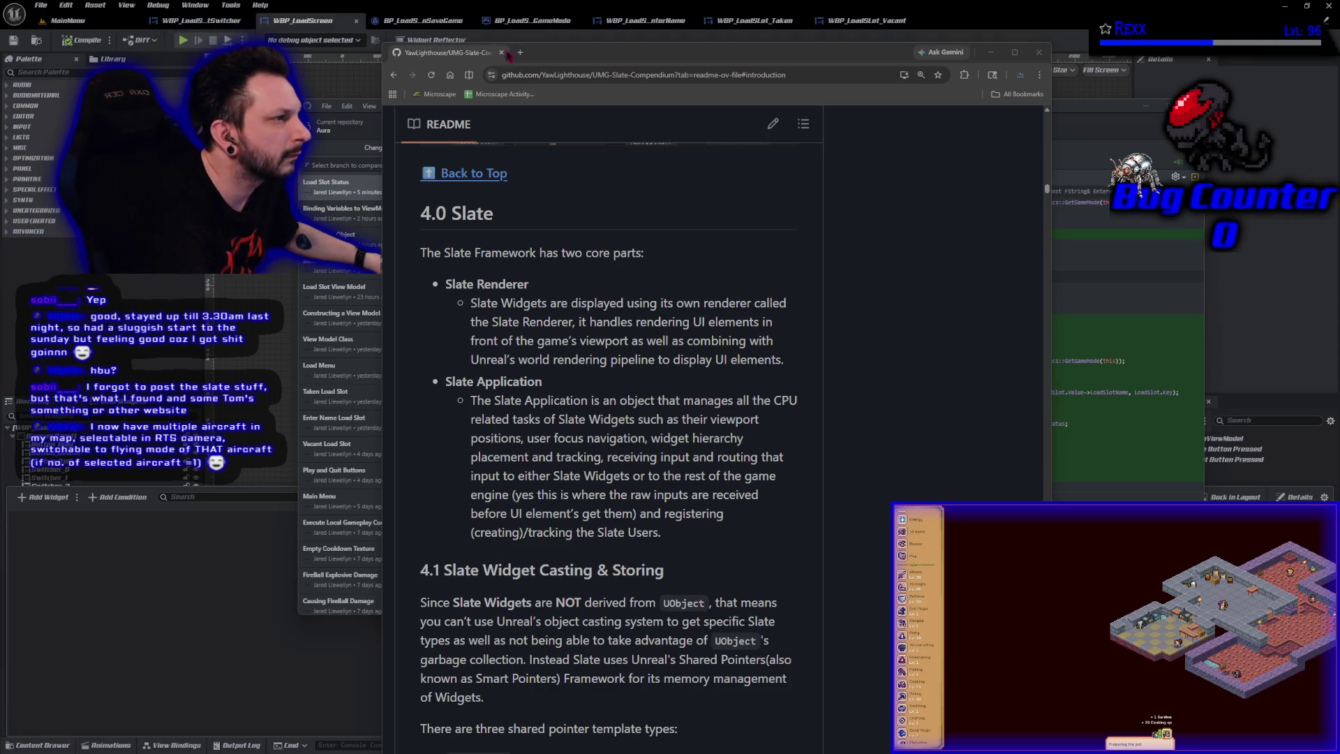
Bookmark the UMG-Slate-Compendium README page and minimize Chrome
{"action": "left_click", "coordinate": [938, 74]}
{"action": "left_click", "coordinate": [884, 185]}
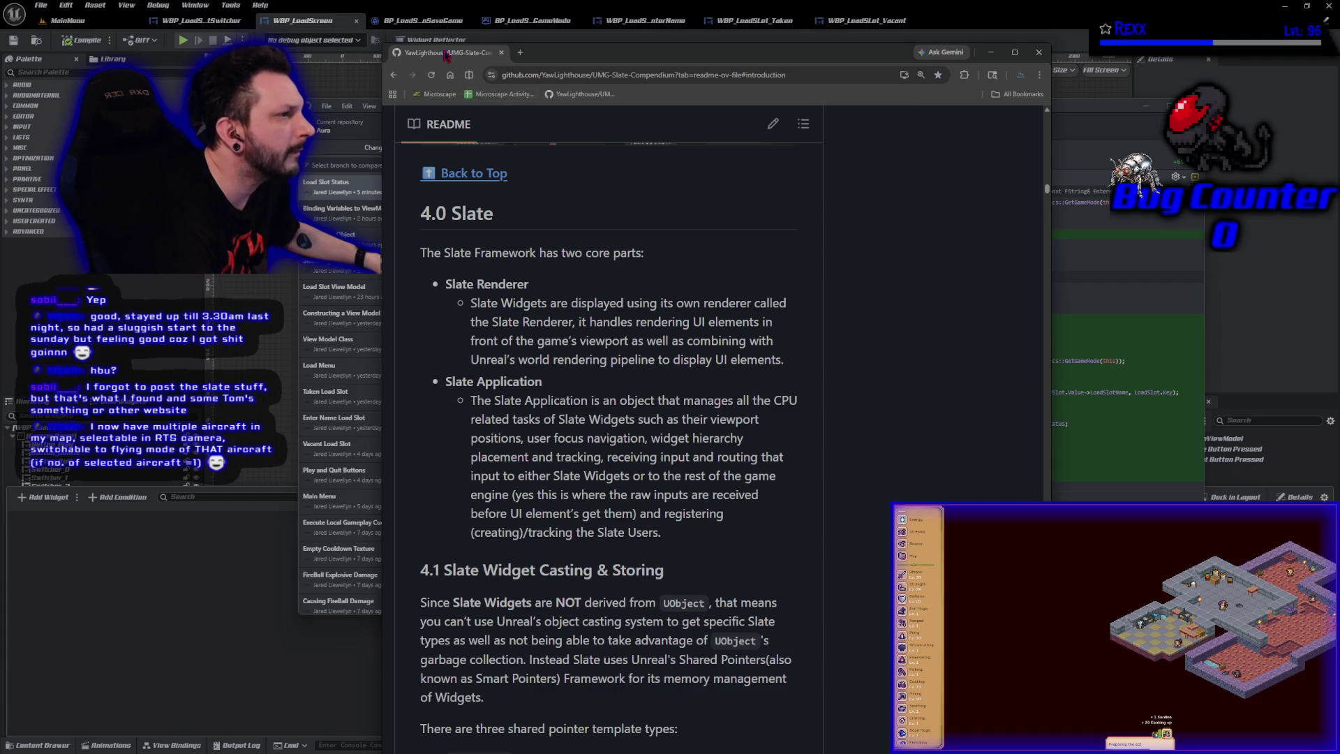
{"action": "left_click", "coordinate": [501, 53]}
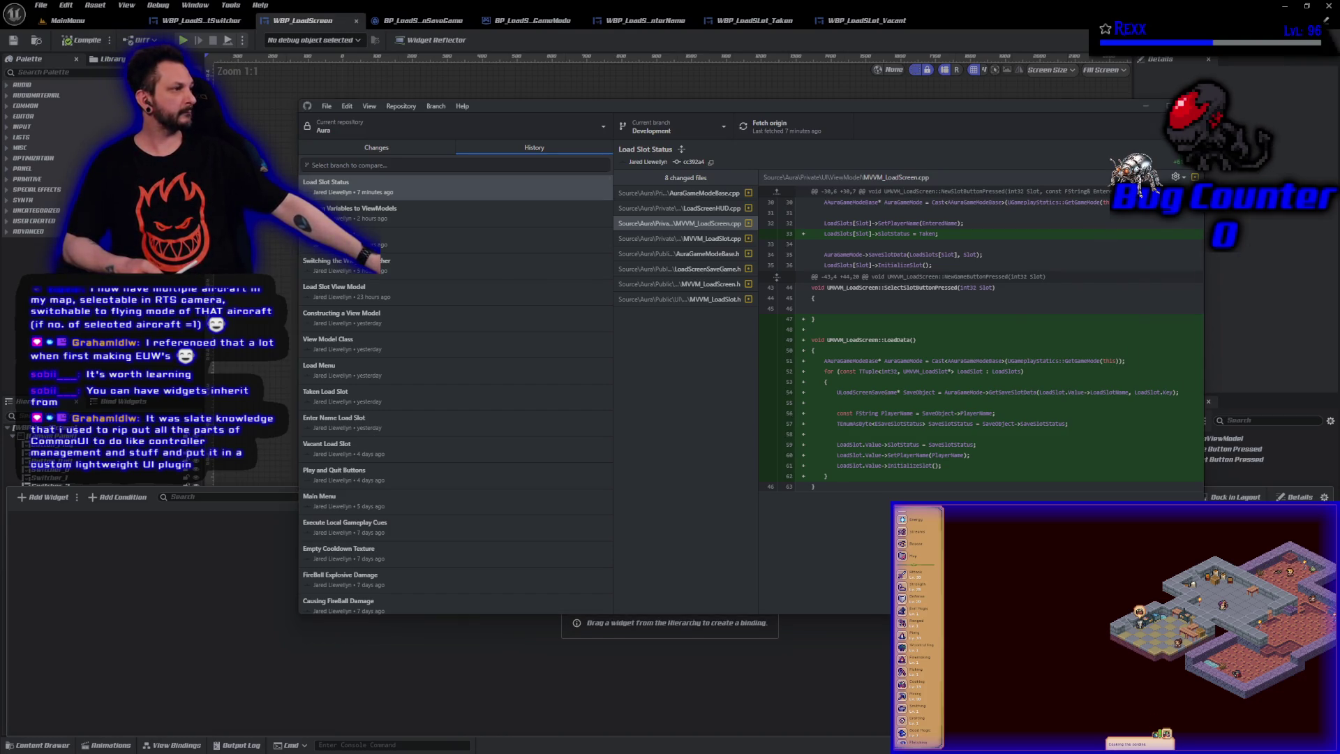
Hide GitHub Desktop, close the Unreal Editor, and bring up MVVM_LoadSlot.h in Rider
{"action": "key", "text": "alt+Tab"}
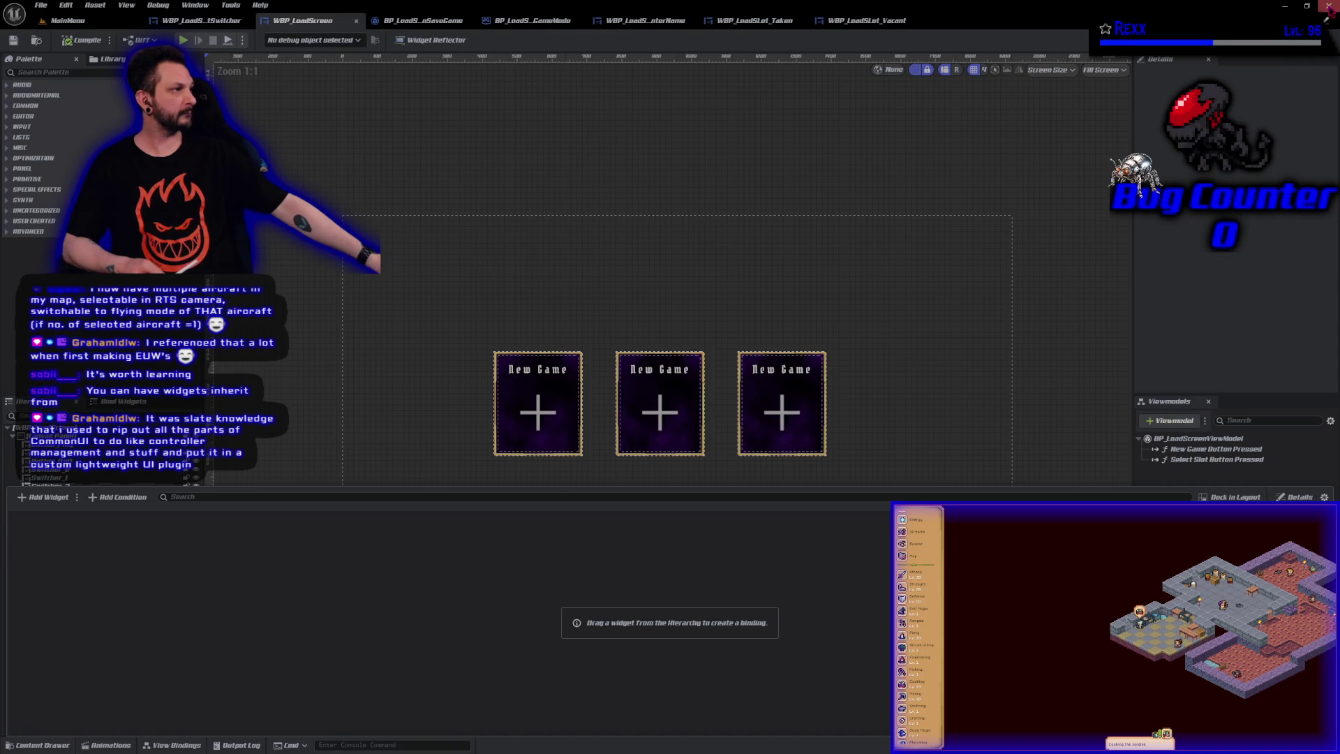
{"action": "left_click", "coordinate": [1329, 5]}
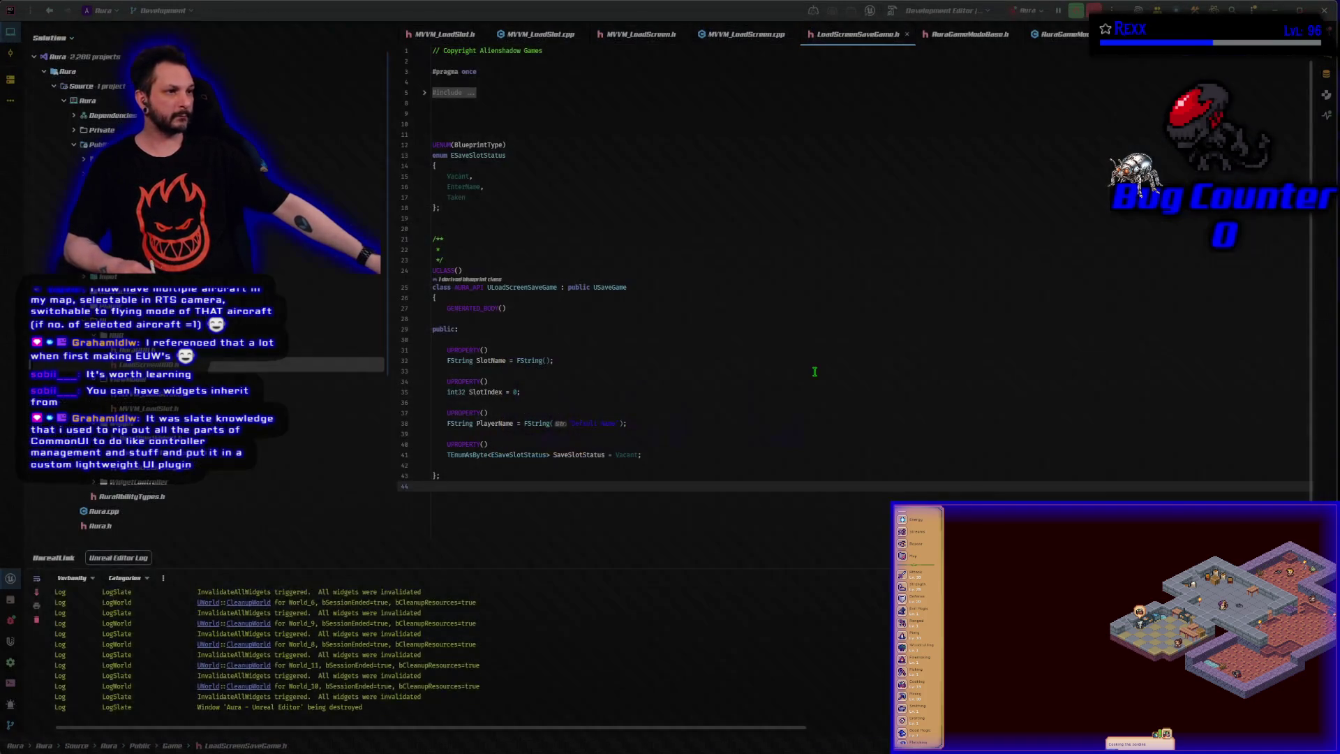
{"action": "left_click", "coordinate": [451, 43]}
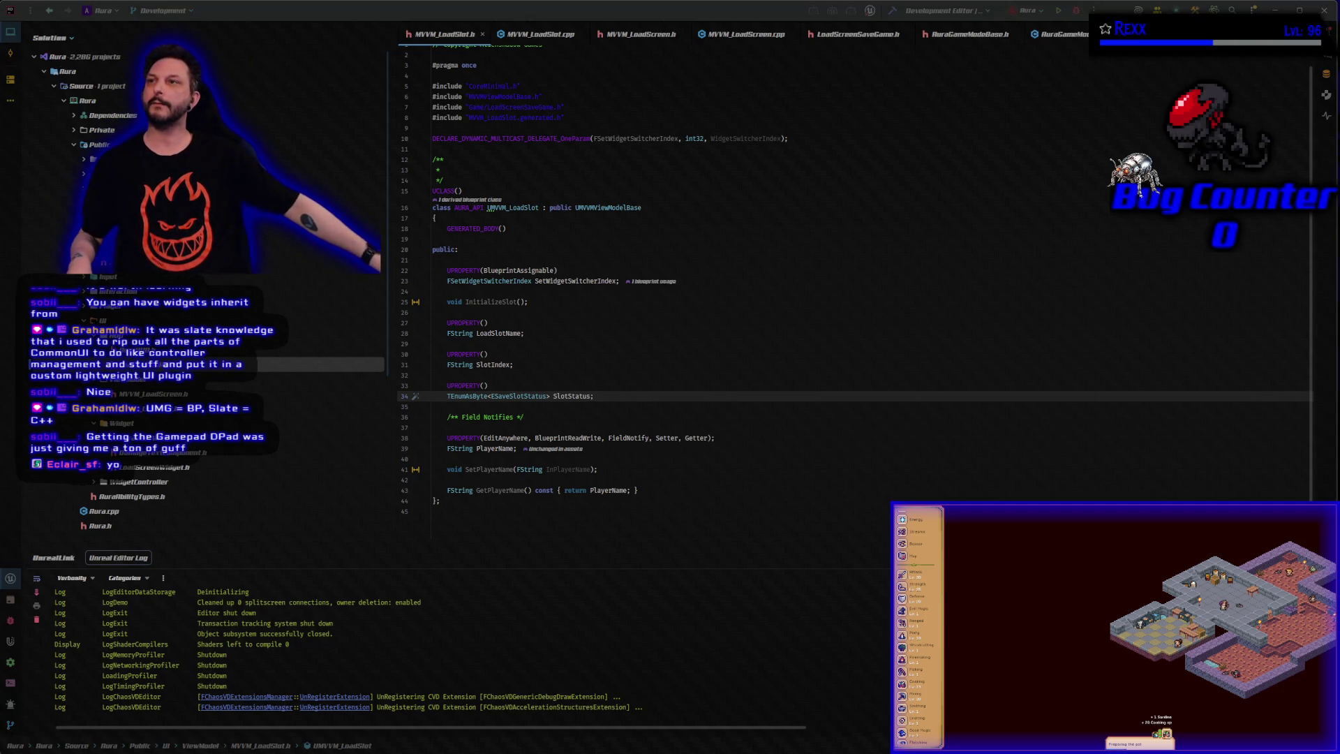
In Microscape, open the Cooking skill's Activity & Loot panel, then close the game
{"action": "key", "text": "alt+Tab"}
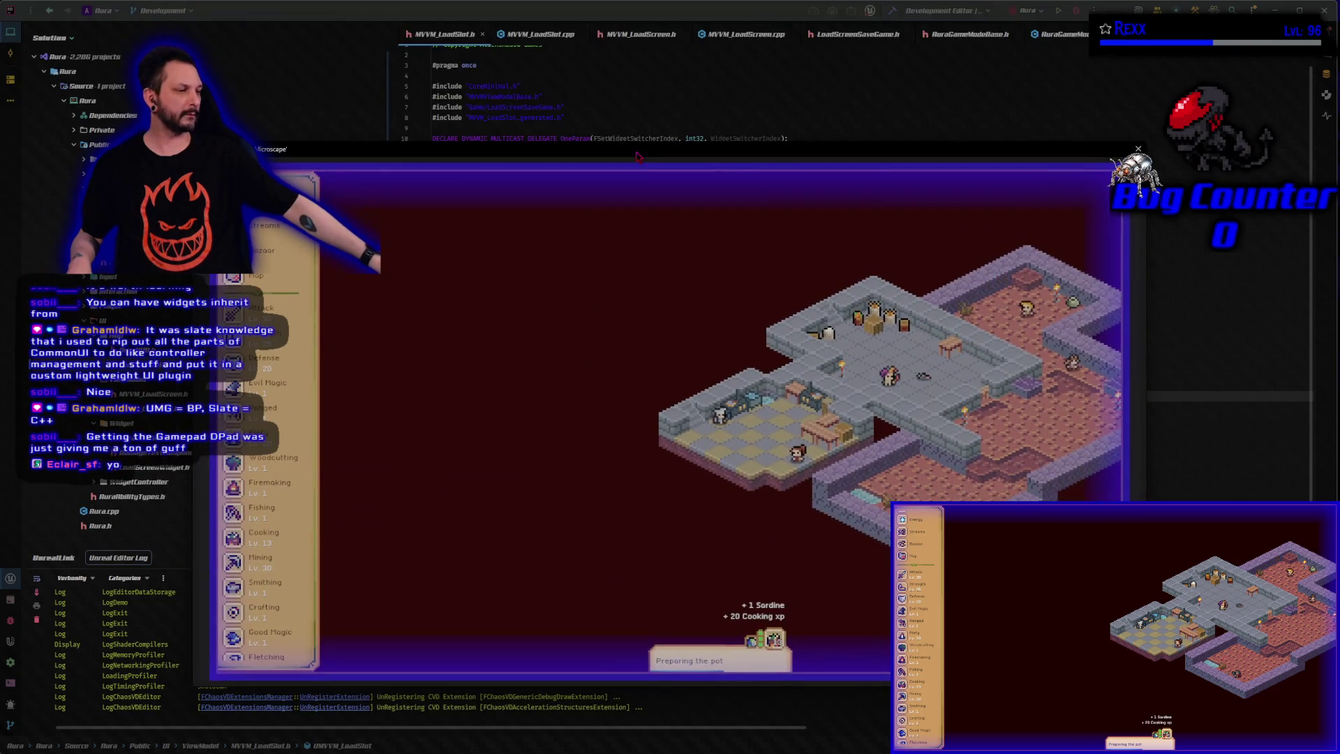
{"action": "scroll", "coordinate": [264, 232], "scroll_direction": "up", "scroll_amount": 3}
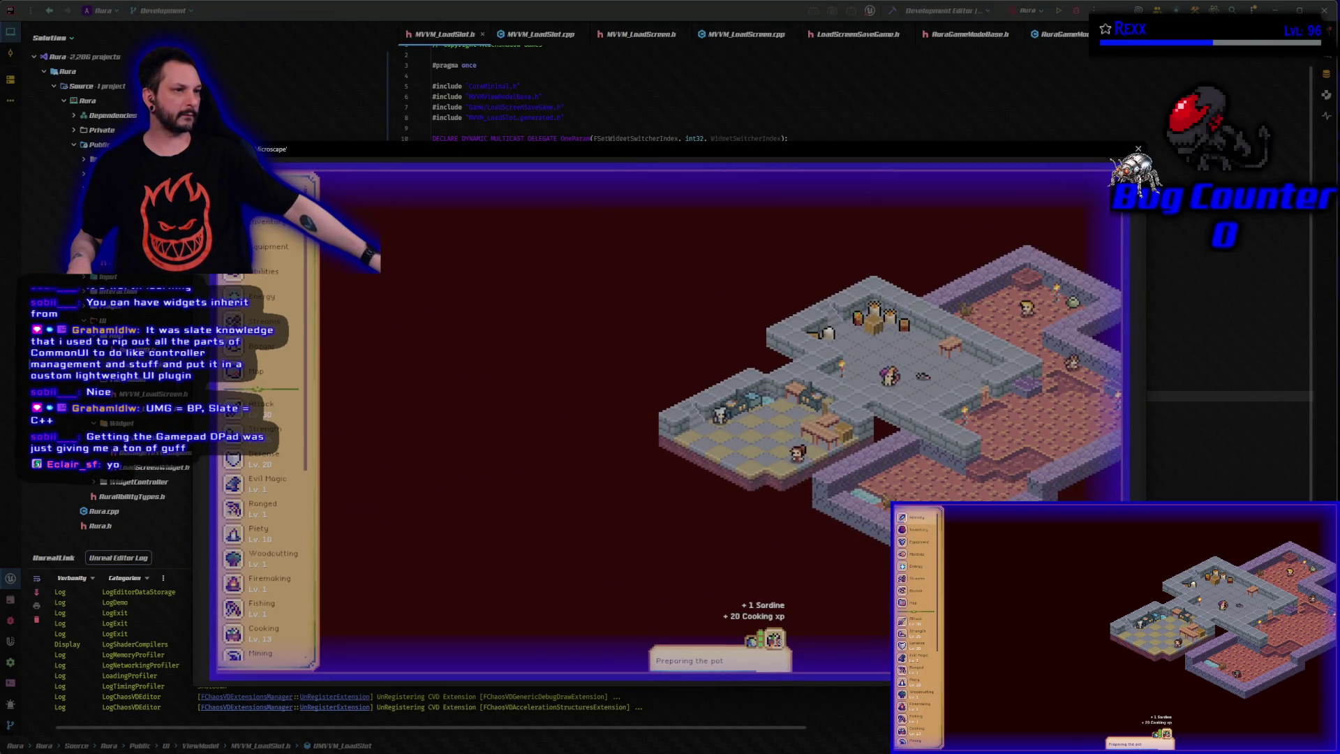
{"action": "left_click", "coordinate": [265, 197]}
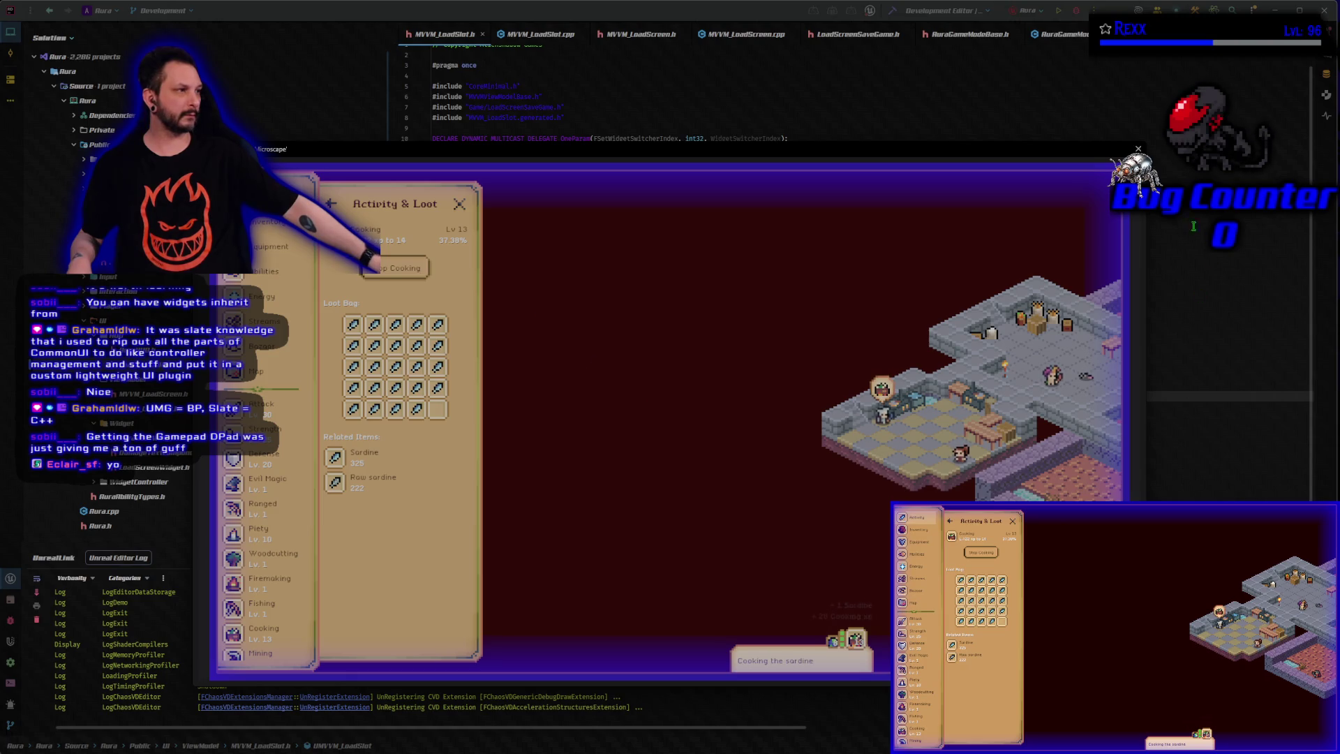
{"action": "left_click", "coordinate": [1138, 149]}
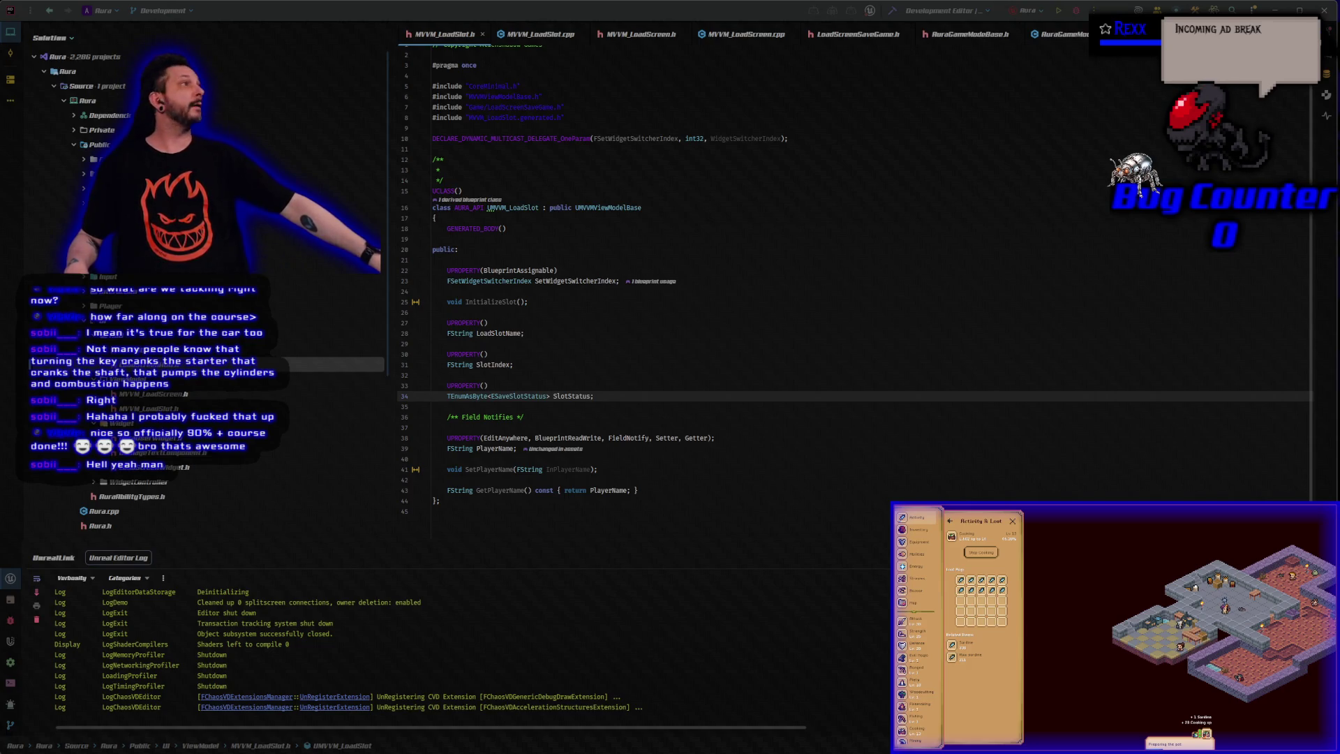
Switch to MVVM_LoadScreen.cpp and review the SelectSlotButtonPressed loop
{"action": "left_click", "coordinate": [450, 450]}
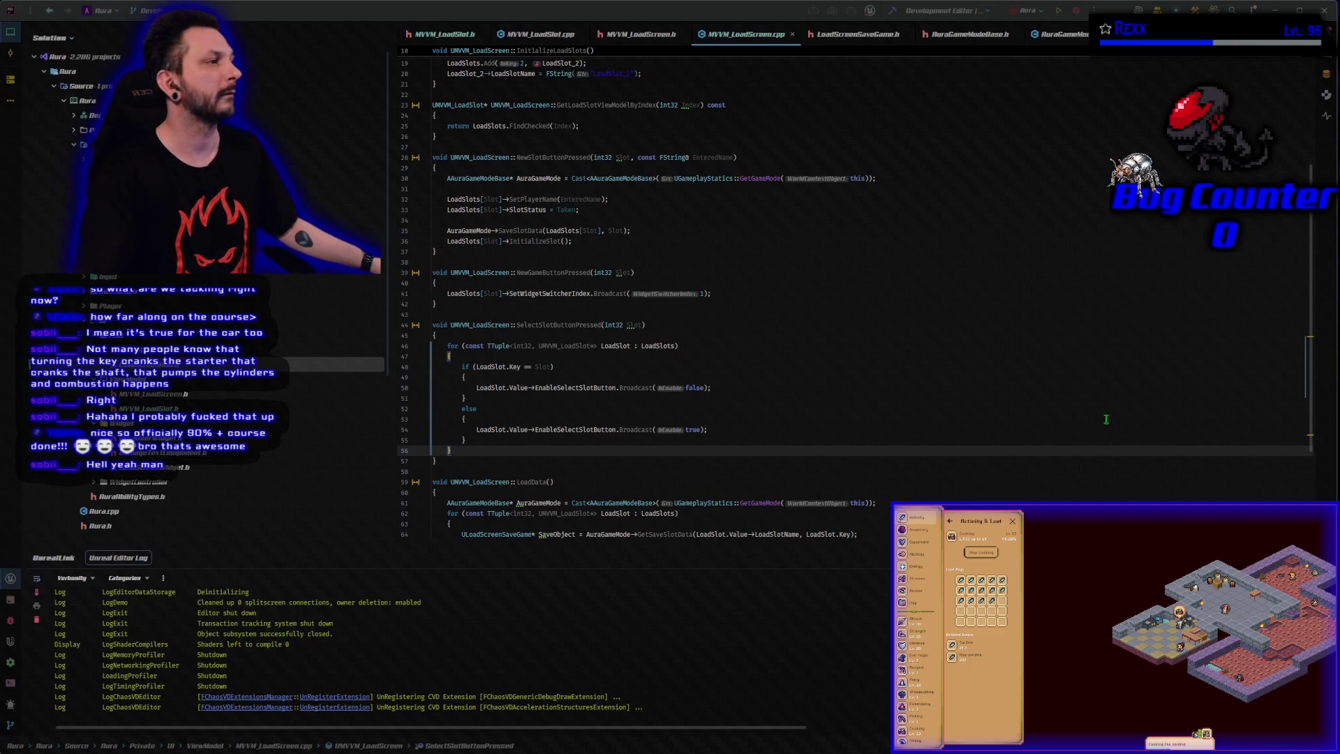
Build the project until Build Output reports Succeeded, then launch it from Rider
{"action": "left_click", "coordinate": [891, 18]}
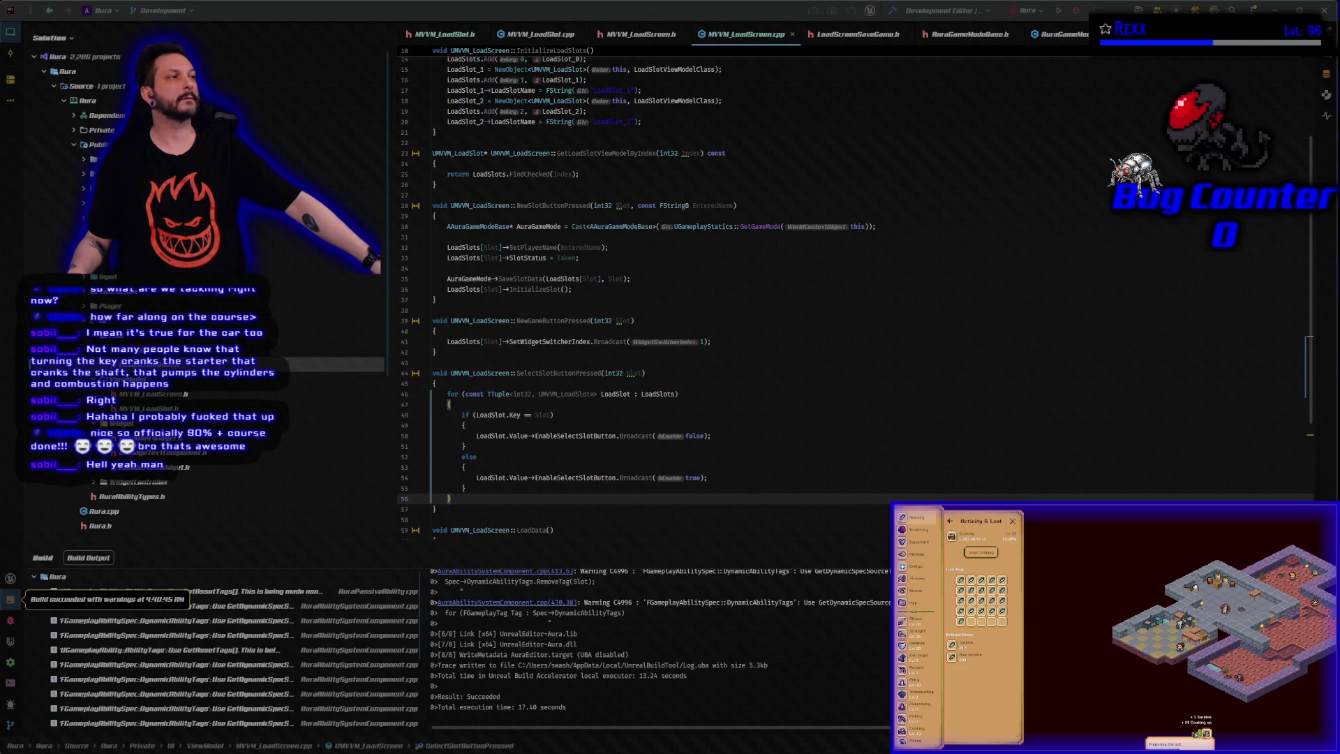
{"action": "left_click", "coordinate": [1058, 11]}
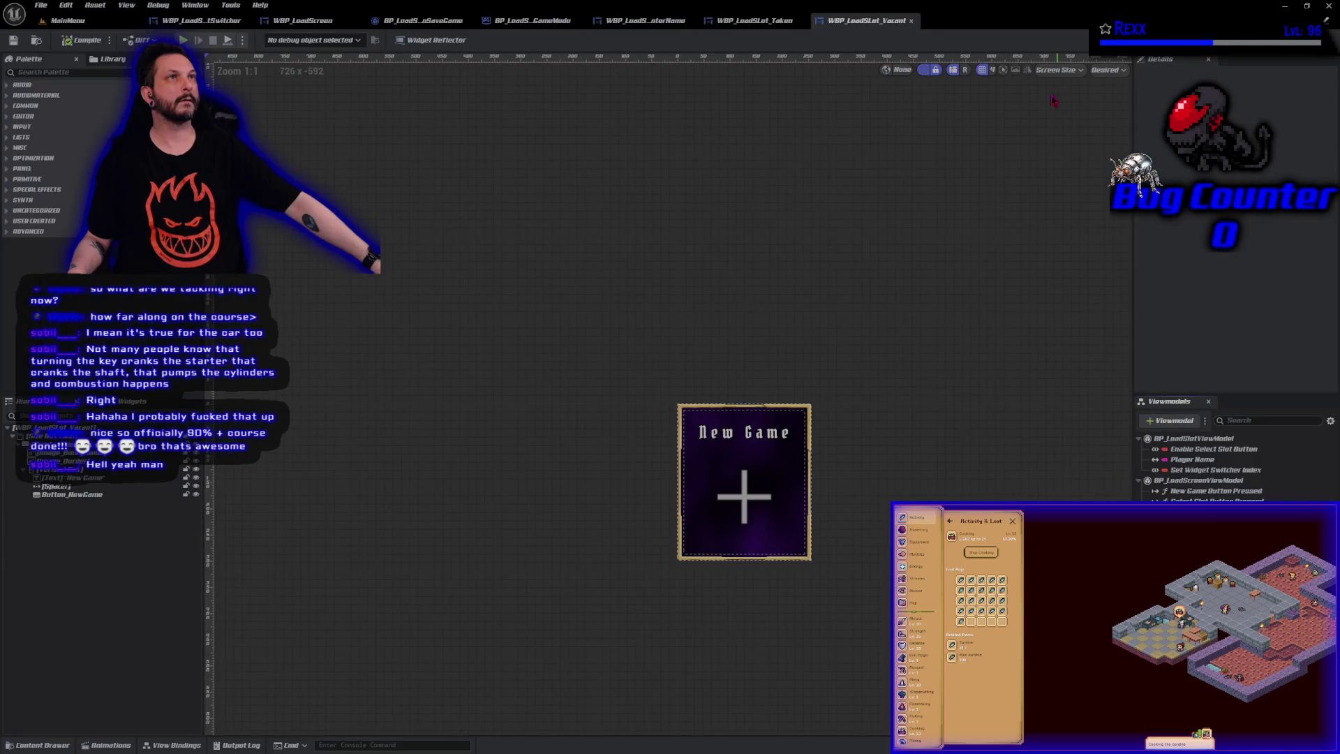
Return to Rider's MVVM_LoadScreen.cpp once the Unreal Editor opens on WBP_LoadSlot_Vacant
{"action": "left_click", "coordinate": [1284, 6]}
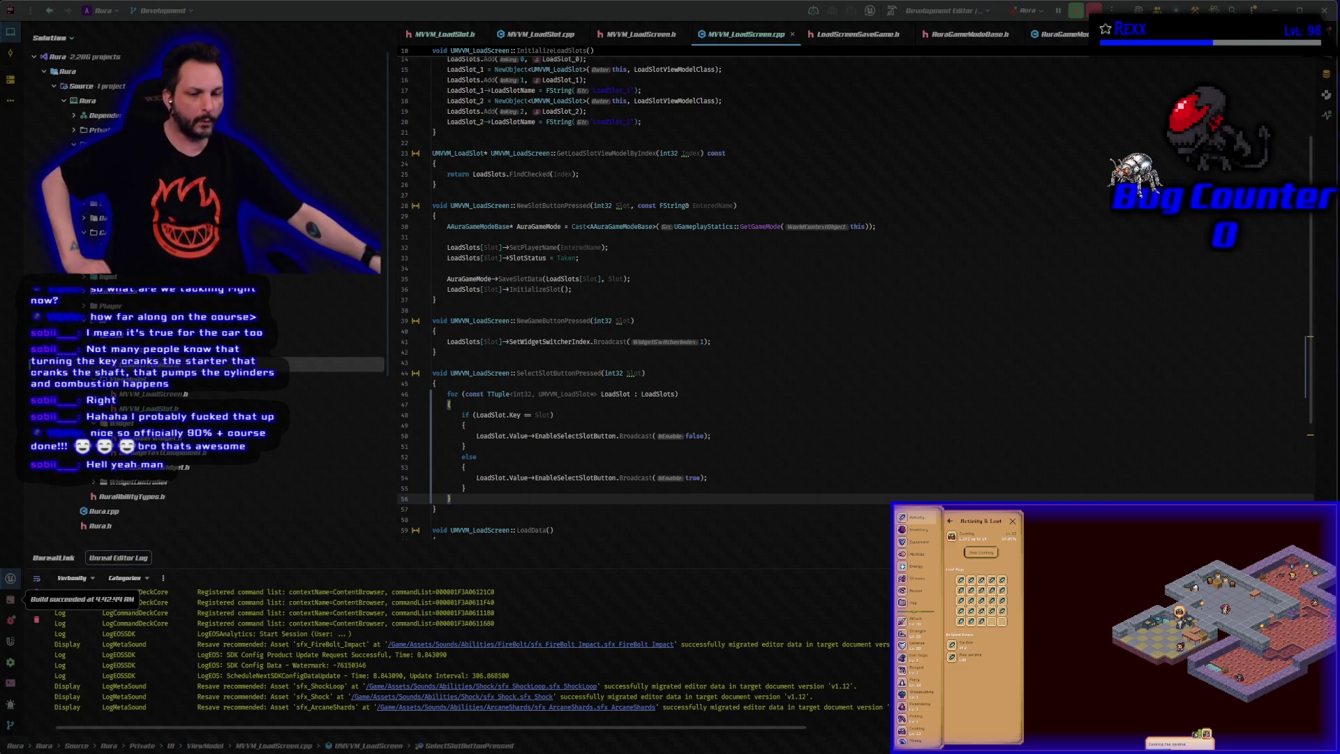
Switch to Unreal and open WBP_LoadSlot_Taken showing Player Name, Level 1, Map Dungeon
{"action": "key", "text": "alt+Tab"}
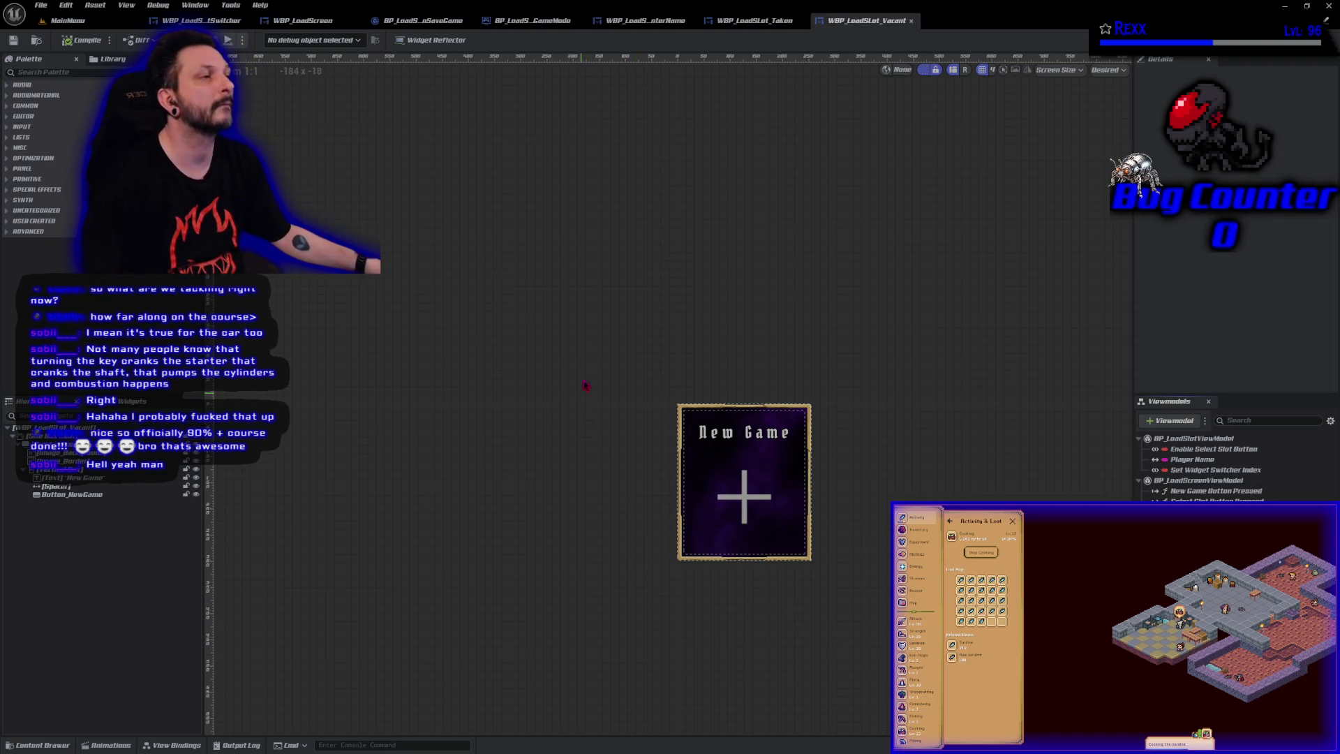
{"action": "left_click", "coordinate": [754, 20]}
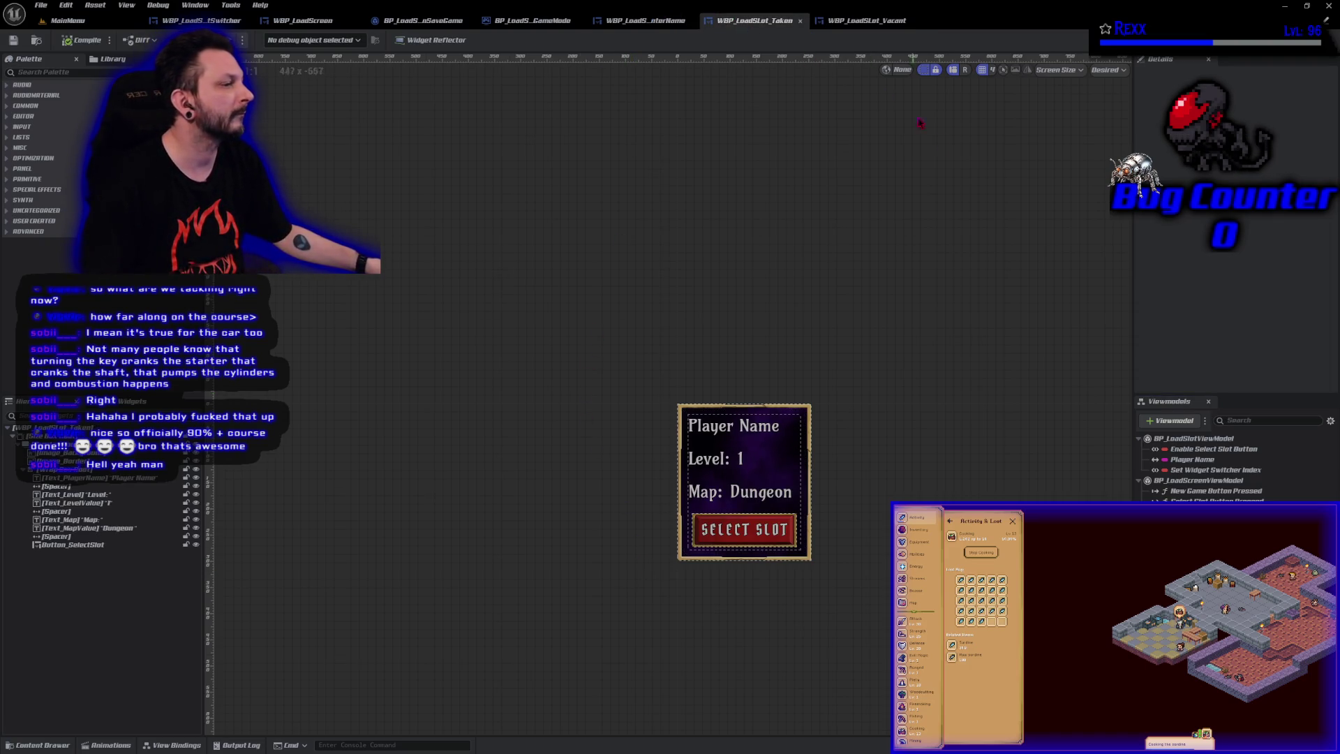
Show WBP_LoadSlot_Taken's EventGraph, where OnClicked_SelectSlot calls Select Slot Button Pressed
{"action": "left_click", "coordinate": [1286, 65]}
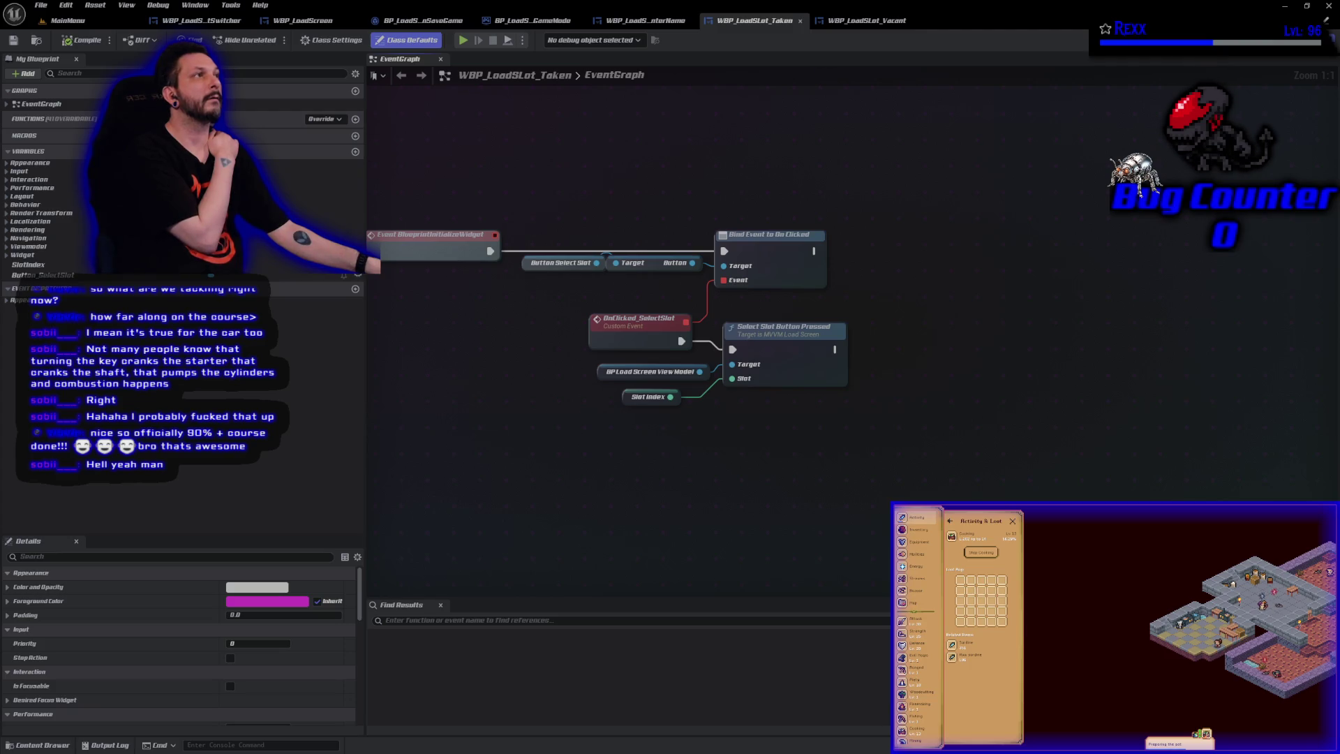
{"action": "right_click", "coordinate": [861, 286]}
Add a BP slot view model getter and bind Enable Select Slot Button to a new custom EnableSelectSlotButton_Event after the click binding
{"action": "type", "text": "get b"}
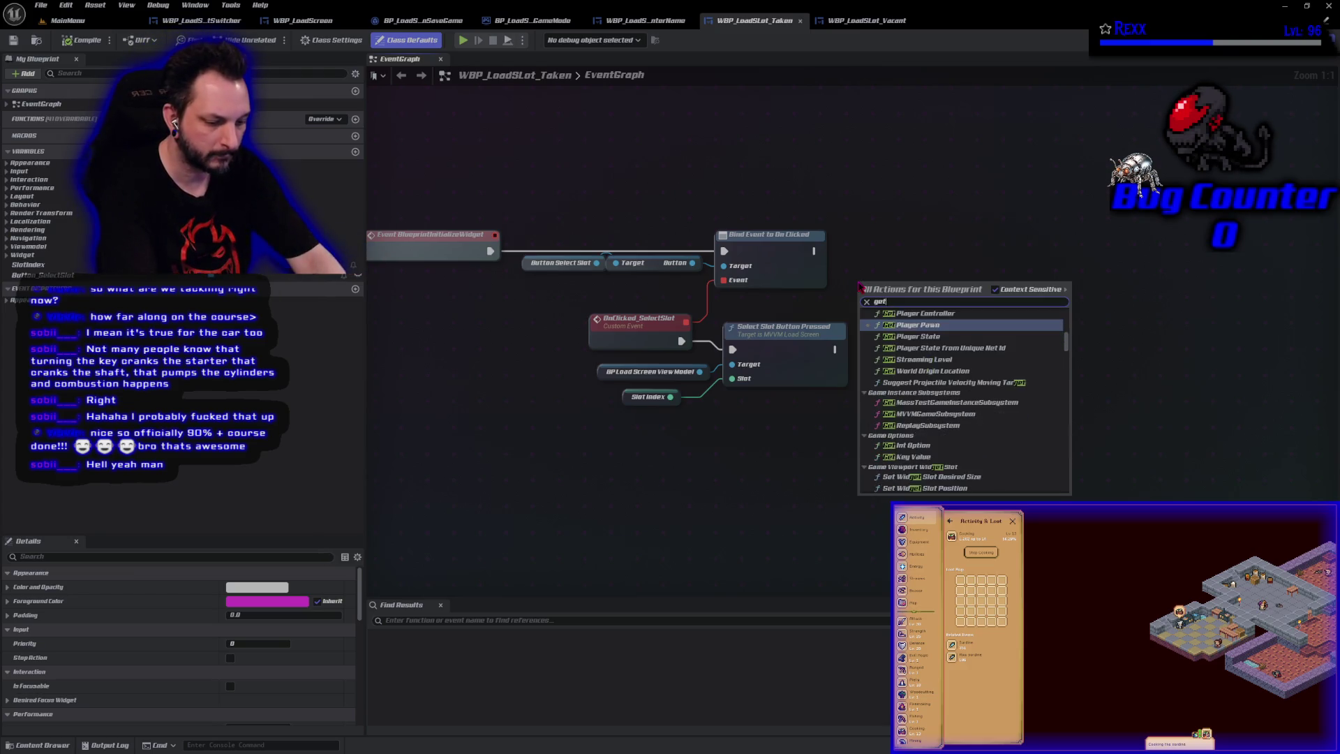
{"action": "type", "text": "p slot"}
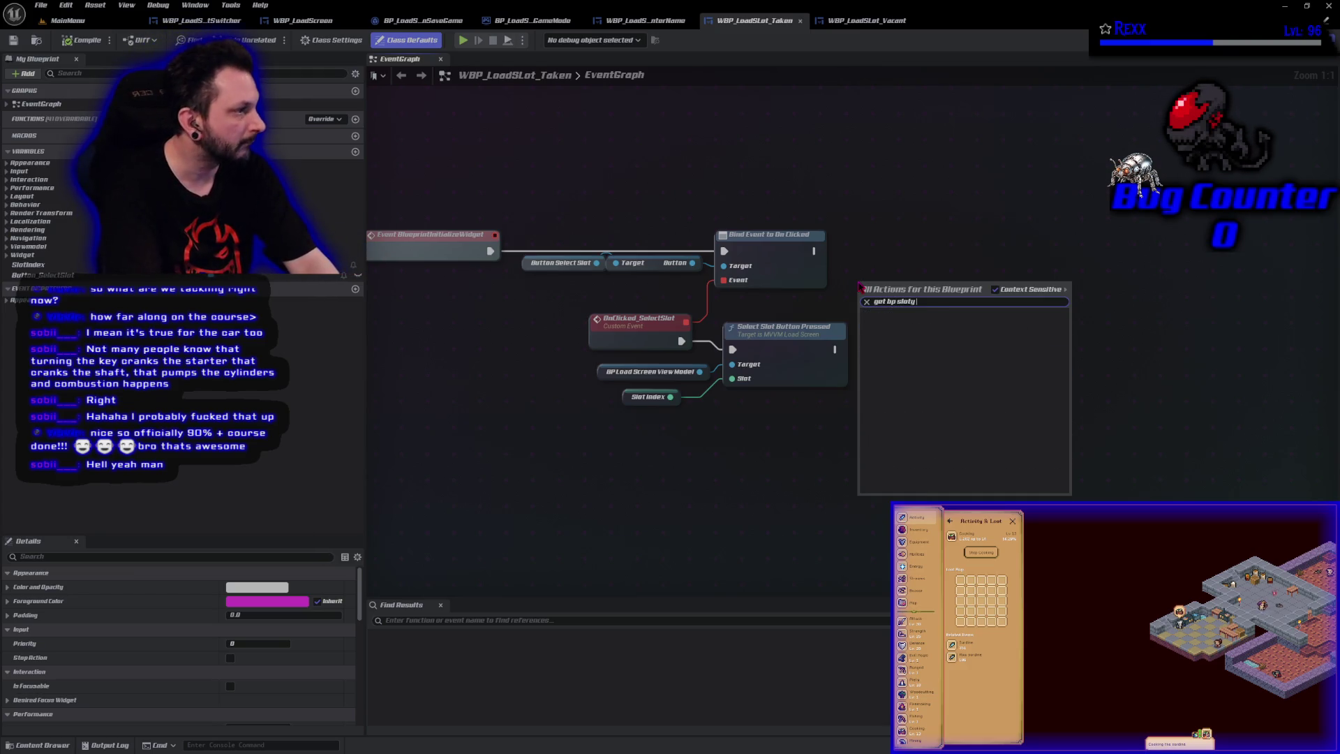
{"action": "key", "text": "Return"}
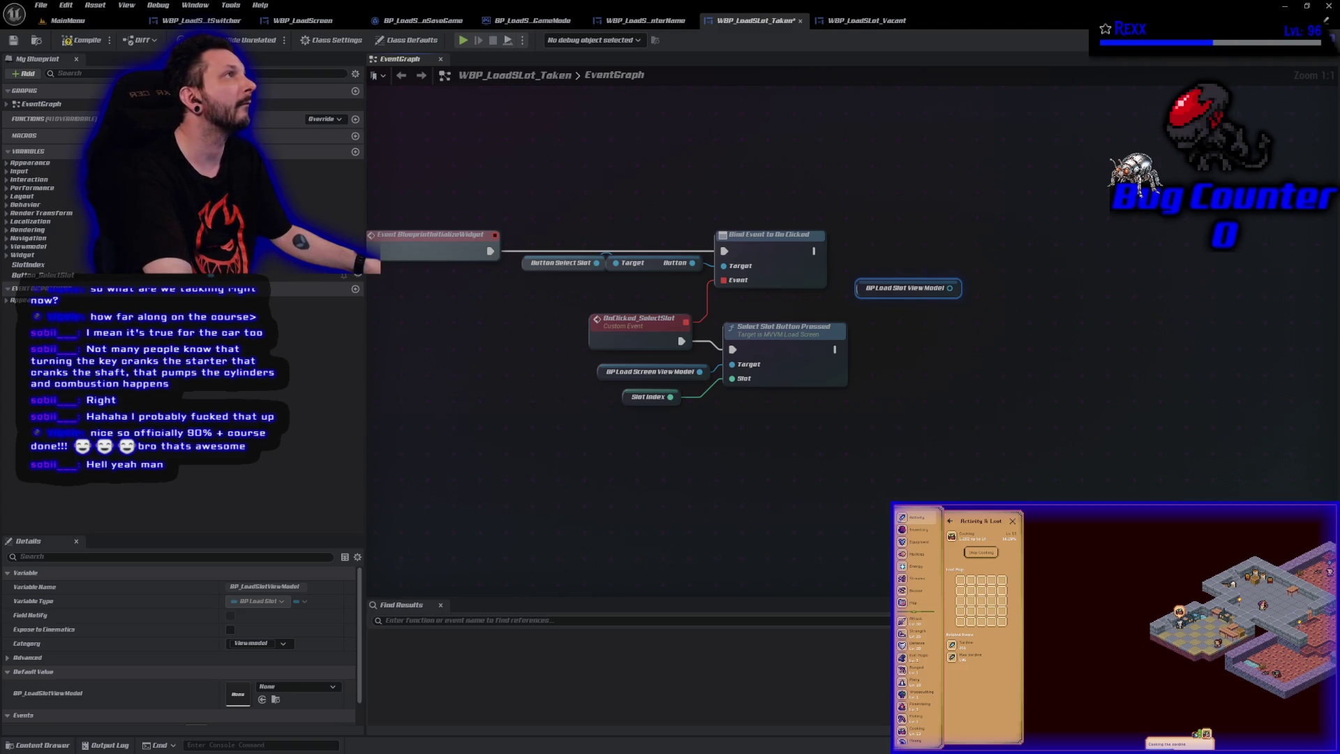
{"action": "mouse_move", "coordinate": [950, 288]}
{"action": "left_mouse_down"}
{"action": "mouse_move", "coordinate": [967, 290]}
{"action": "mouse_move", "coordinate": [987, 263]}
{"action": "left_mouse_up"}
{"action": "type", "text": "ass"}
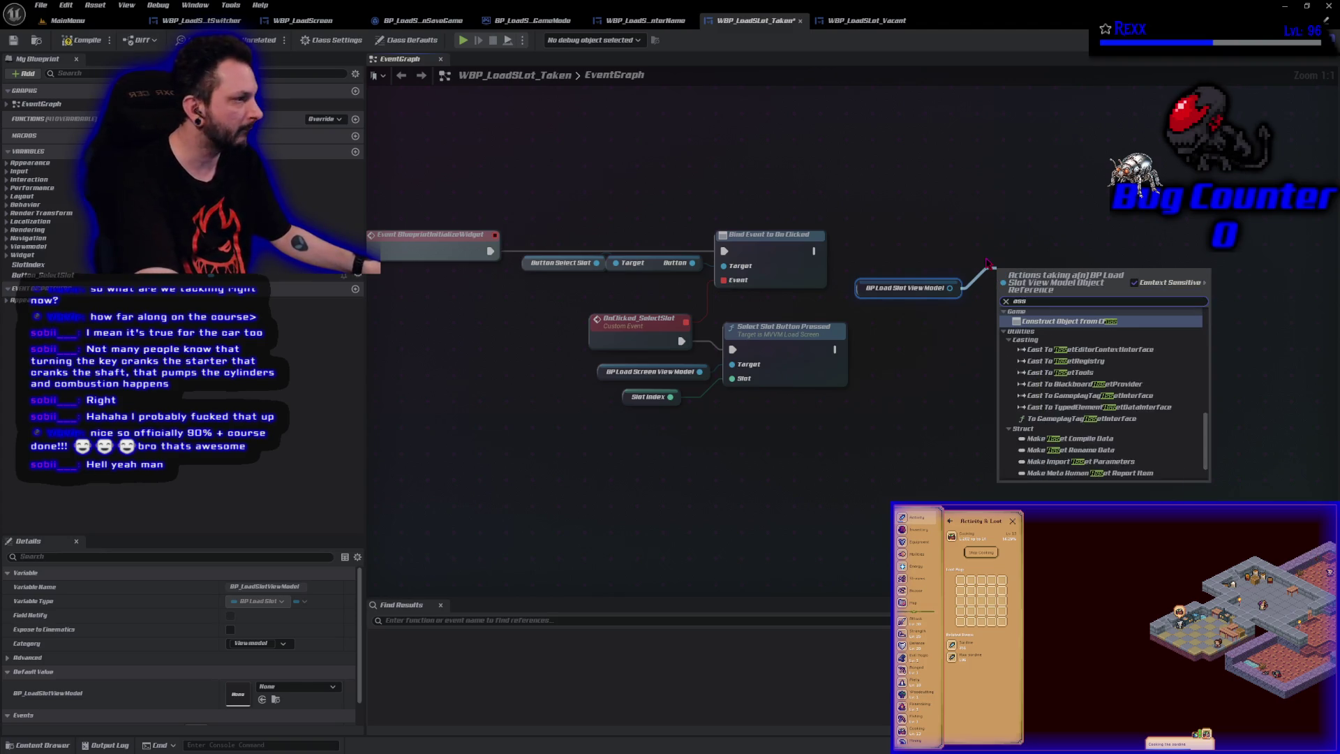
{"action": "type", "text": "i"}
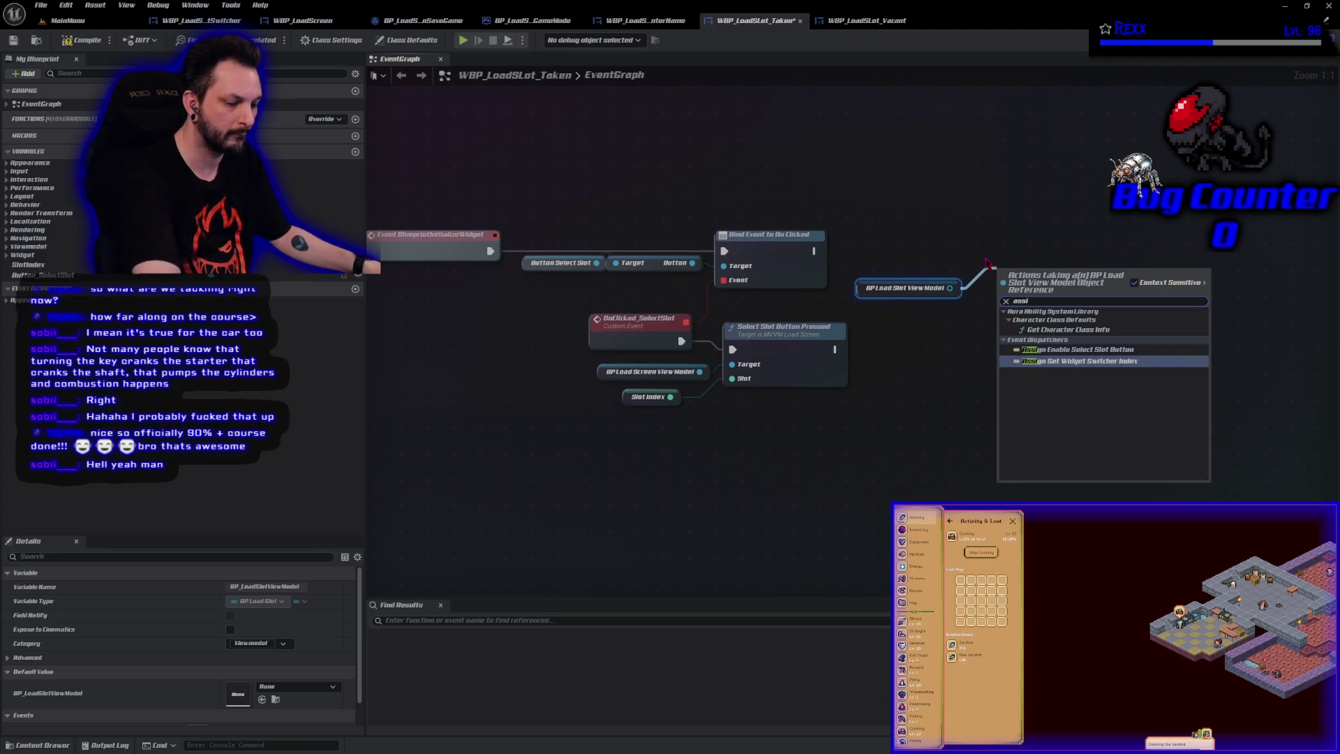
{"action": "left_click", "coordinate": [1074, 350]}
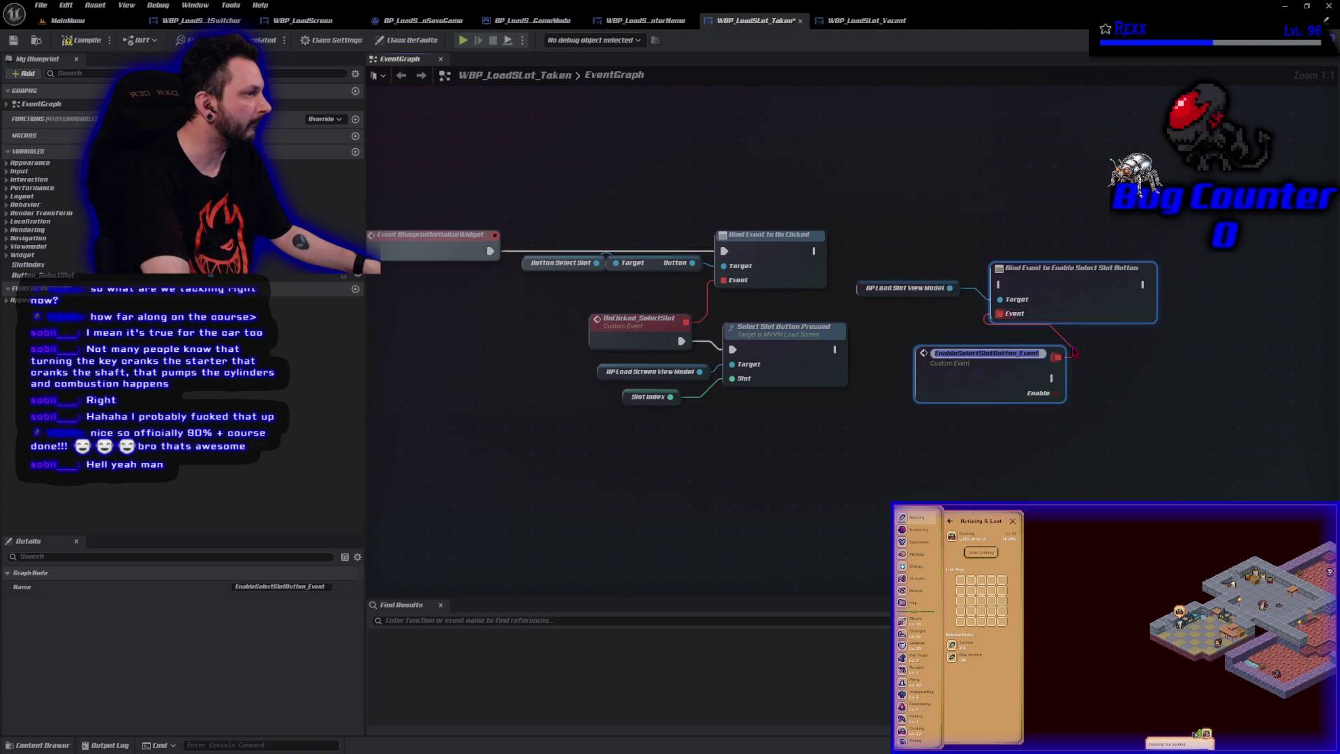
{"action": "left_click", "coordinate": [1099, 300]}
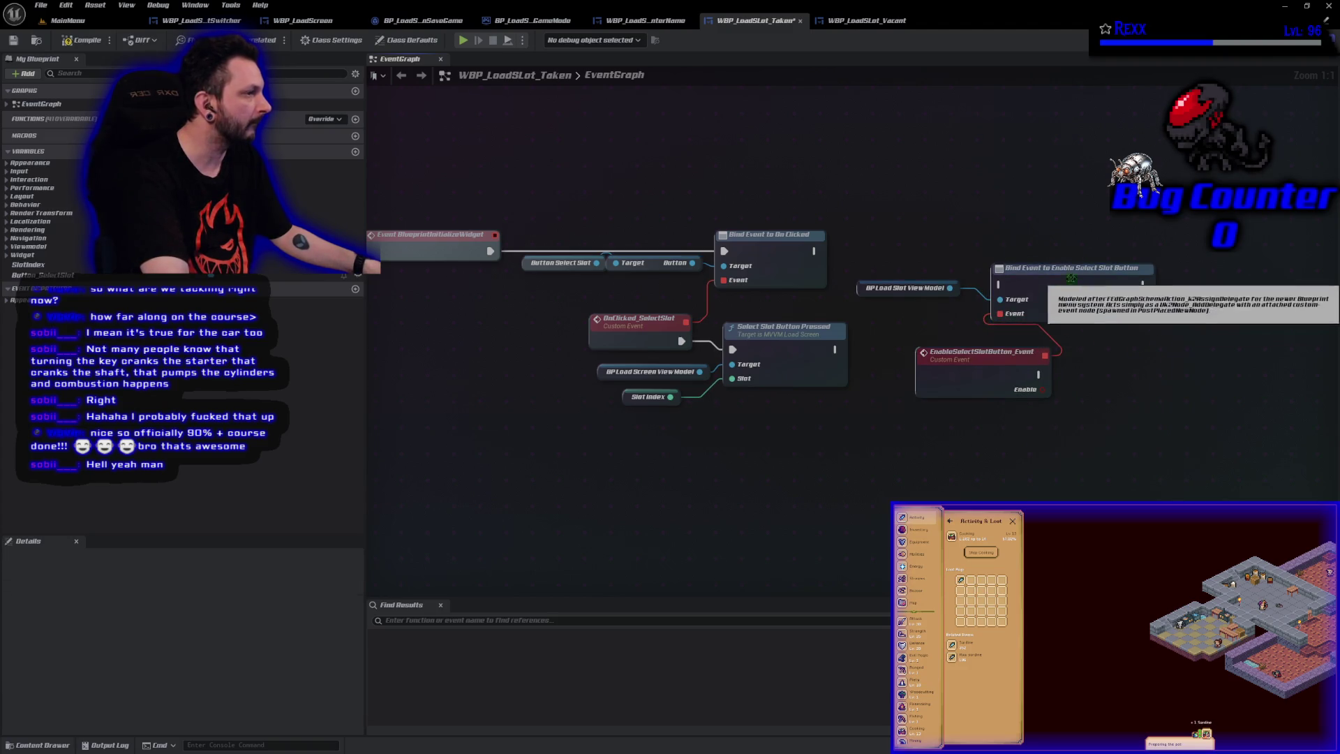
{"action": "mouse_move", "coordinate": [814, 251]}
{"action": "left_mouse_down"}
{"action": "mouse_move", "coordinate": [1025, 287]}
{"action": "mouse_move", "coordinate": [1072, 257]}
{"action": "left_mouse_up"}
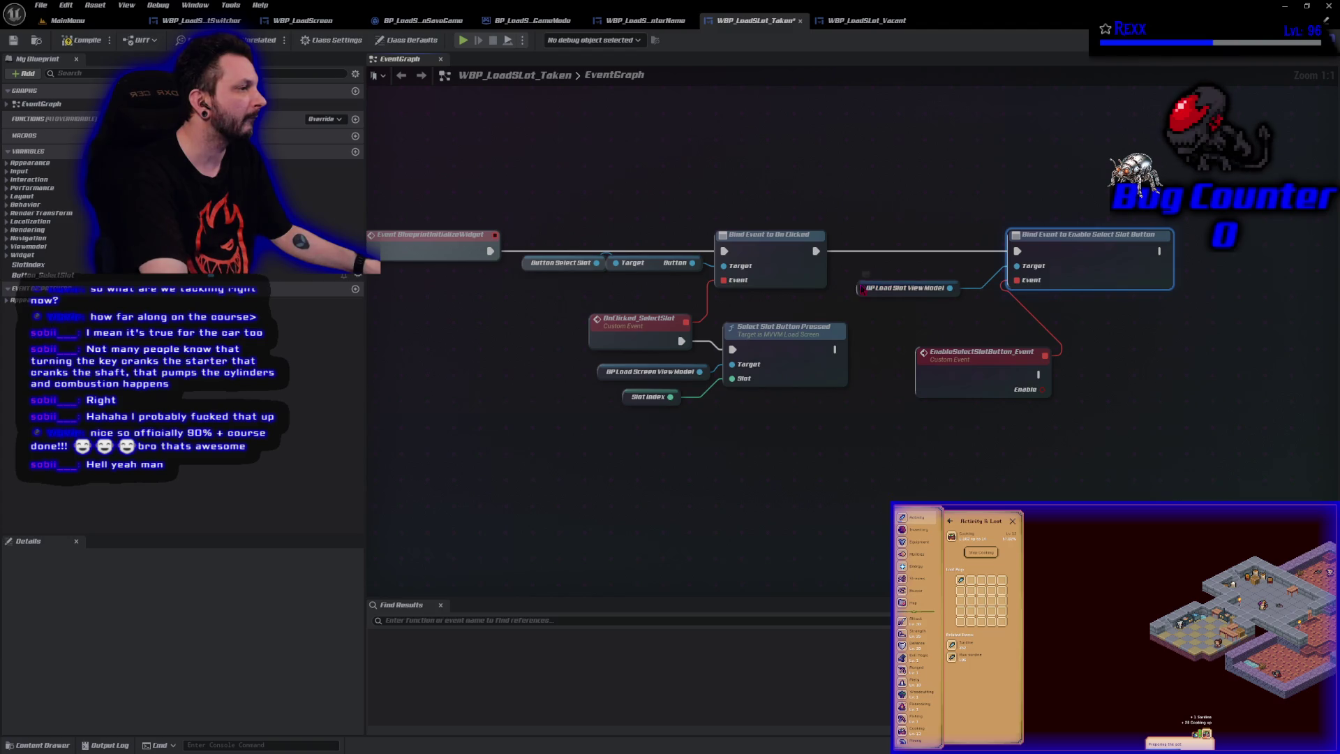
Rearrange the enable and Select Slot click nodes, save, and place a Button_SelectSlot getter
{"action": "left_click_drag", "start_coordinate": [907, 287], "coordinate": [951, 262]}
{"action": "left_click_drag", "start_coordinate": [955, 361], "coordinate": [897, 319]}
{"action": "left_click_drag", "start_coordinate": [877, 217], "coordinate": [1089, 369]}
{"action": "left_click_drag", "start_coordinate": [1079, 261], "coordinate": [1129, 261]}
{"action": "mouse_move", "coordinate": [847, 434]}
{"action": "left_mouse_down"}
{"action": "mouse_move", "coordinate": [628, 335]}
{"action": "mouse_move", "coordinate": [586, 300]}
{"action": "left_mouse_up"}
{"action": "left_click_drag", "start_coordinate": [783, 354], "coordinate": [783, 454]}
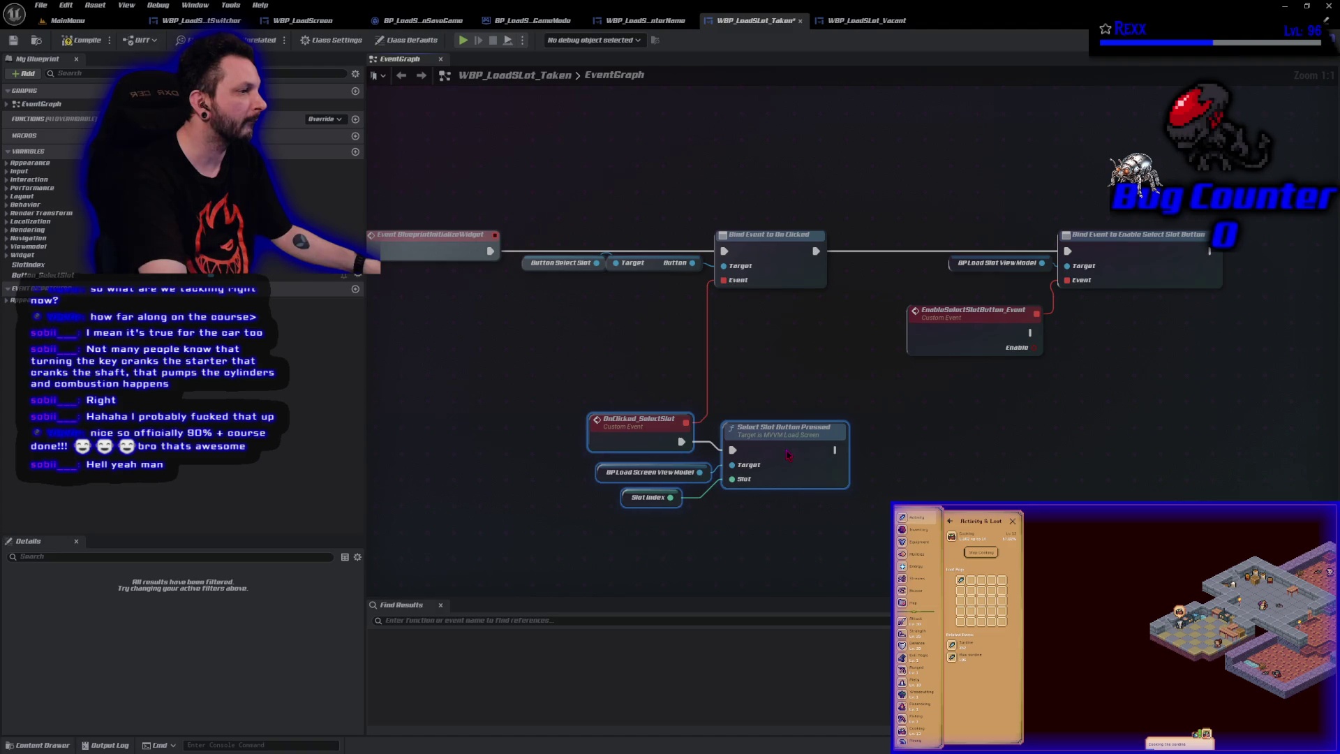
{"action": "left_click_drag", "start_coordinate": [933, 344], "coordinate": [932, 377]}
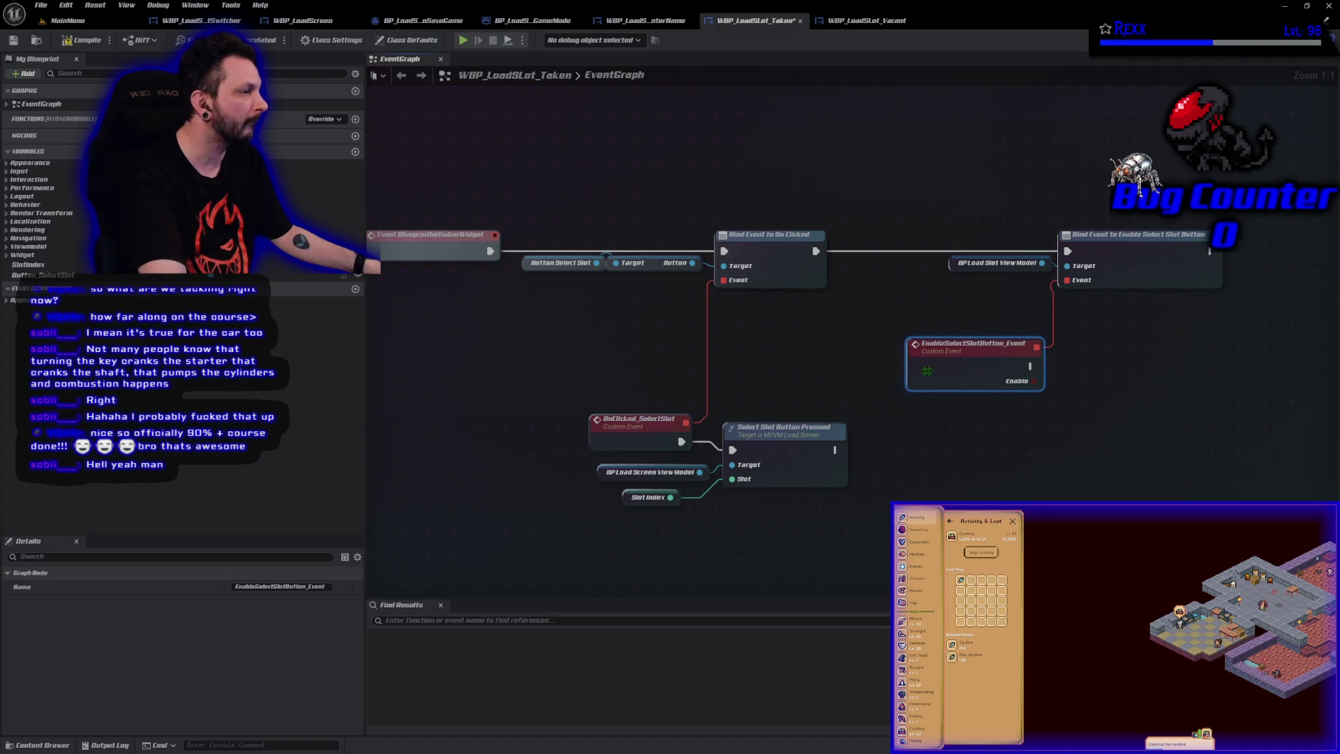
{"action": "left_click", "coordinate": [14, 40]}
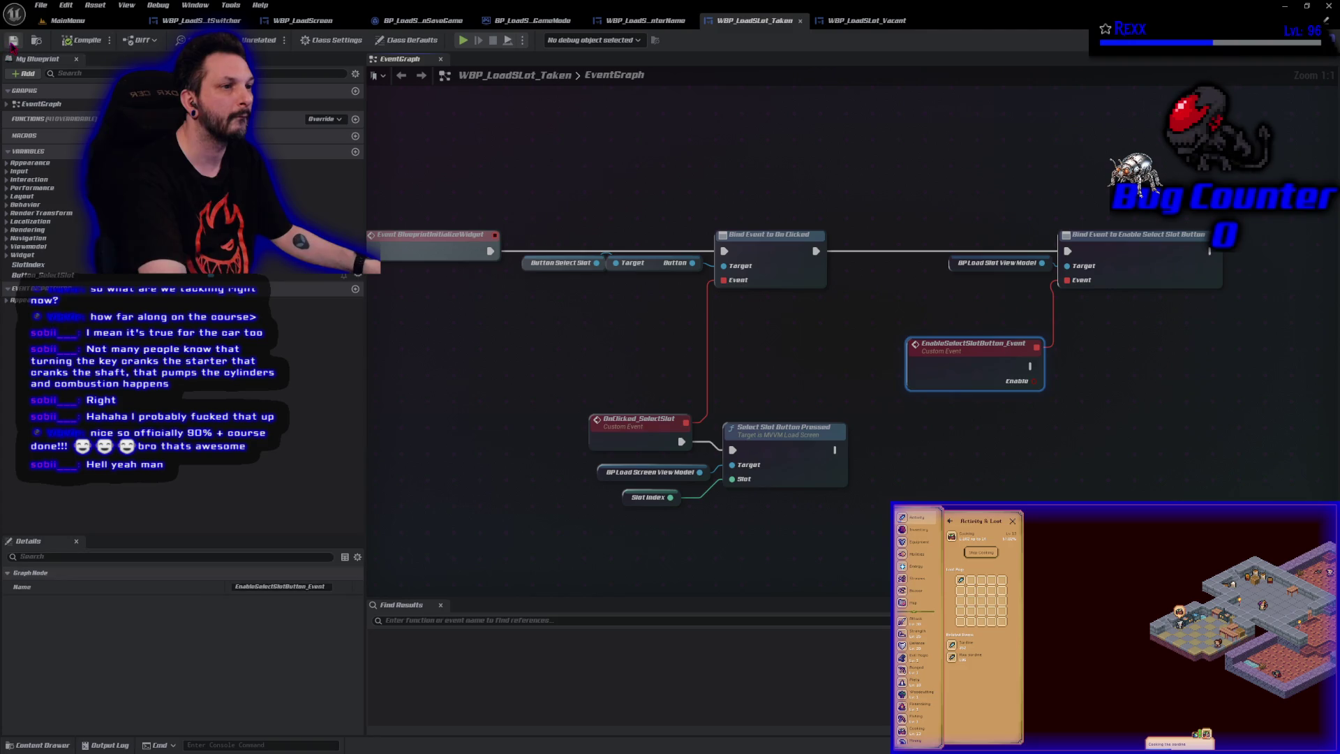
{"action": "mouse_move", "coordinate": [1014, 428]}
{"action": "left_mouse_down"}
{"action": "mouse_move", "coordinate": [700, 372]}
{"action": "mouse_move", "coordinate": [727, 436]}
{"action": "left_mouse_up"}
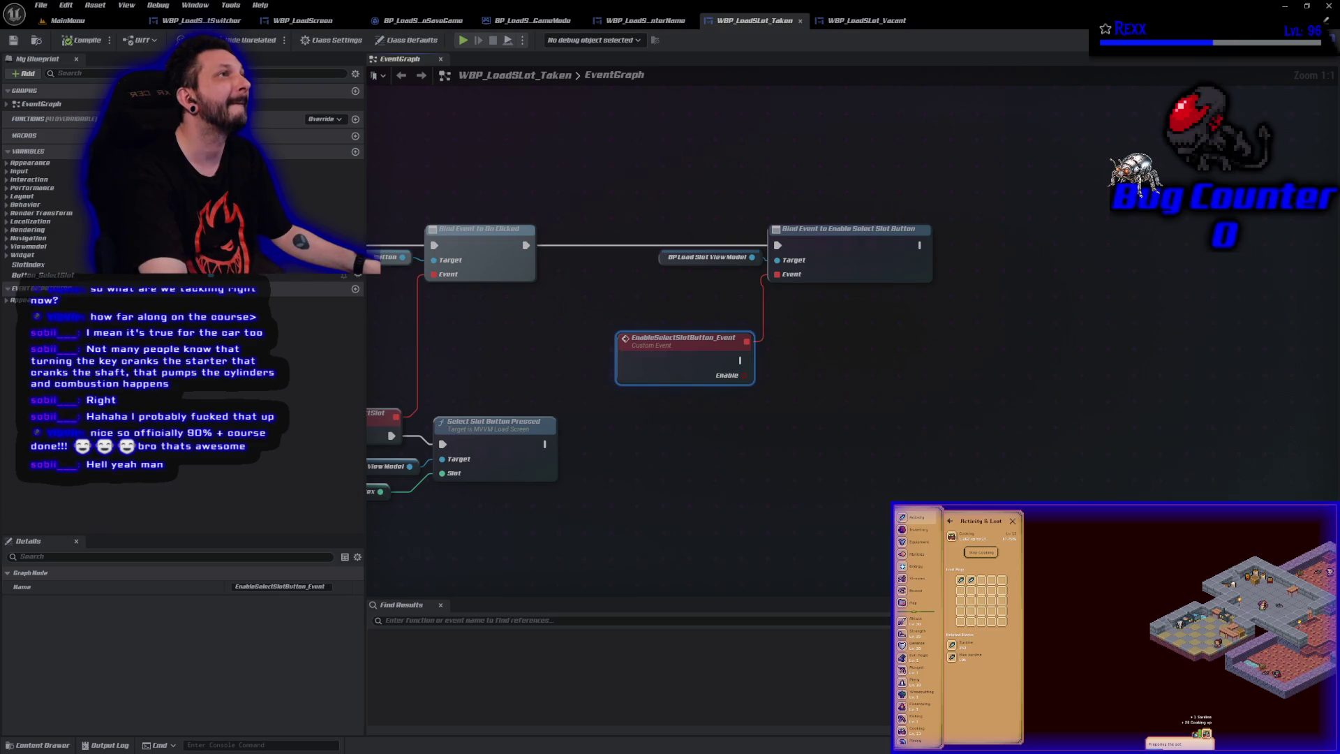
{"action": "mouse_move", "coordinate": [335, 276]}
{"action": "left_mouse_down"}
{"action": "mouse_move", "coordinate": [719, 460]}
{"action": "mouse_move", "coordinate": [788, 402]}
{"action": "mouse_move", "coordinate": [780, 393]}
{"action": "mouse_move", "coordinate": [898, 398]}
{"action": "left_mouse_up"}
Have EnableSelectSlotButton_Event call Set Is Enabled on the Select Slot button via a Get Button node
{"action": "type", "text": "get butt"}
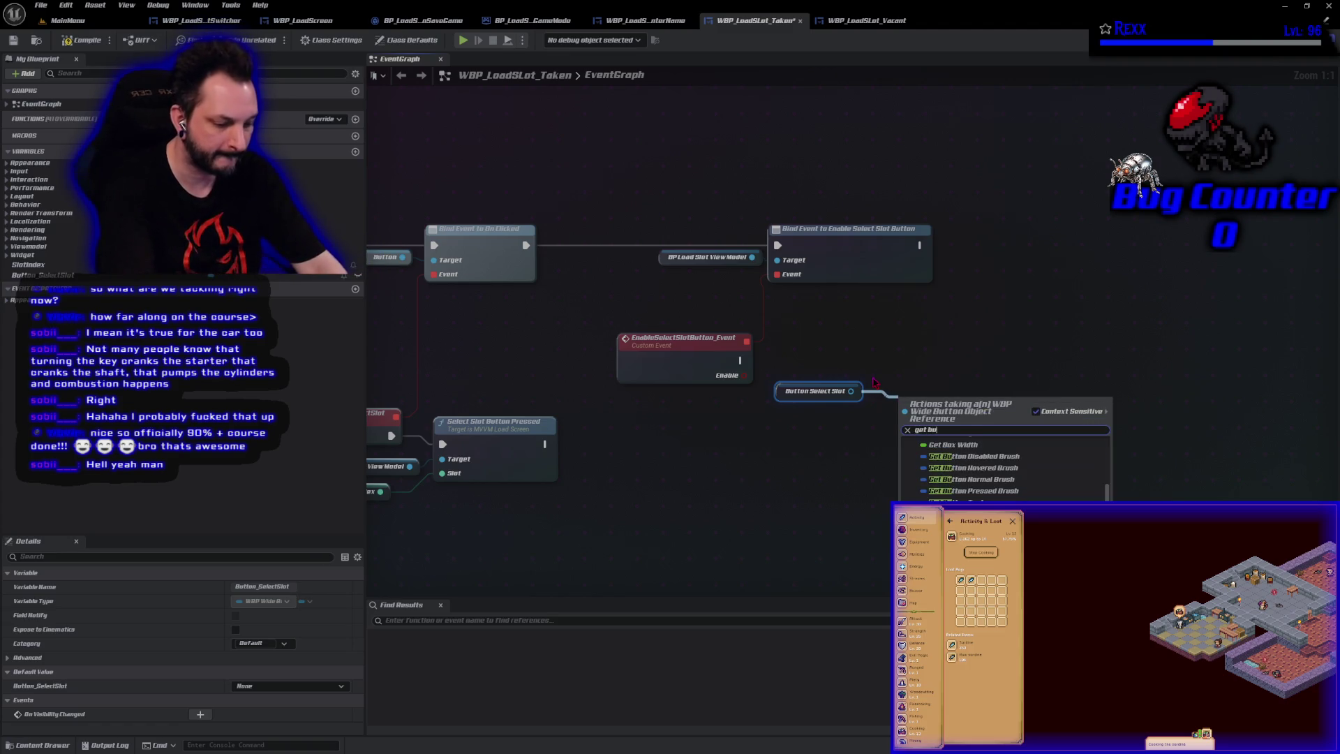
{"action": "key", "text": "Return"}
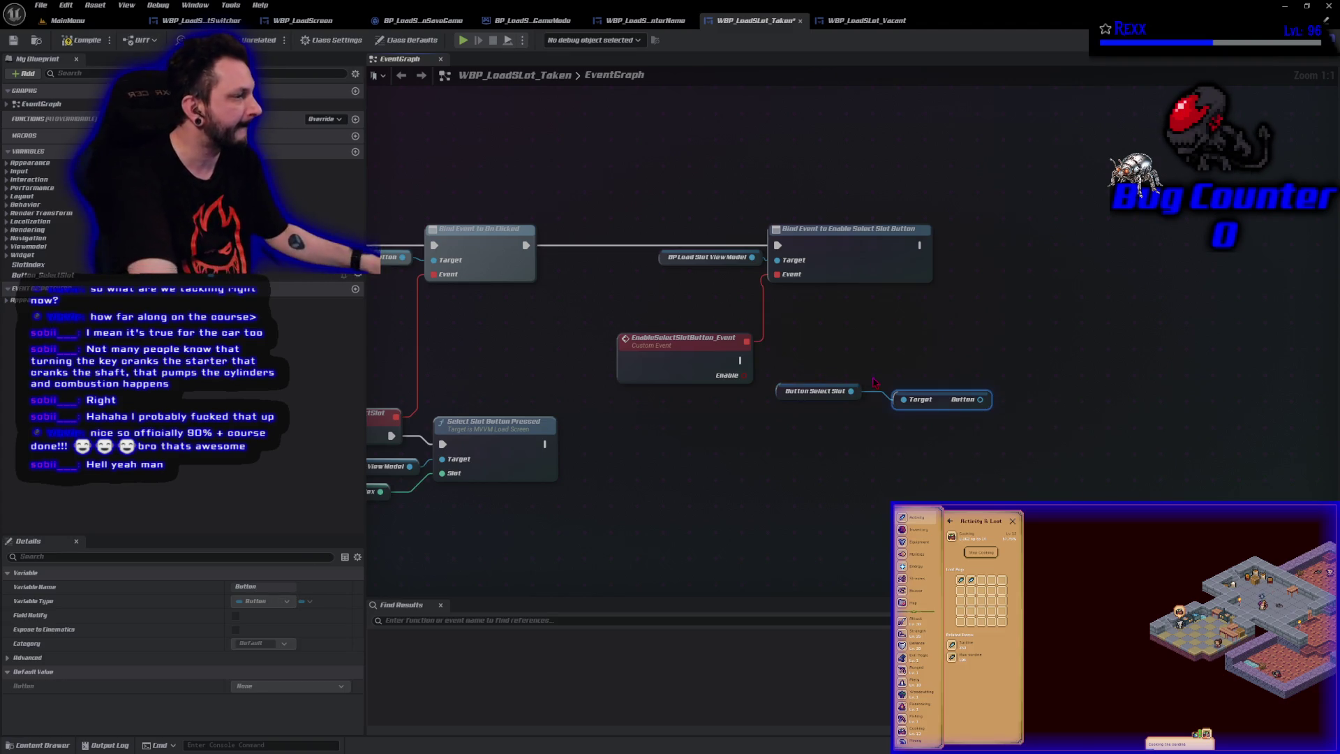
{"action": "left_click_drag", "start_coordinate": [946, 413], "coordinate": [924, 410]}
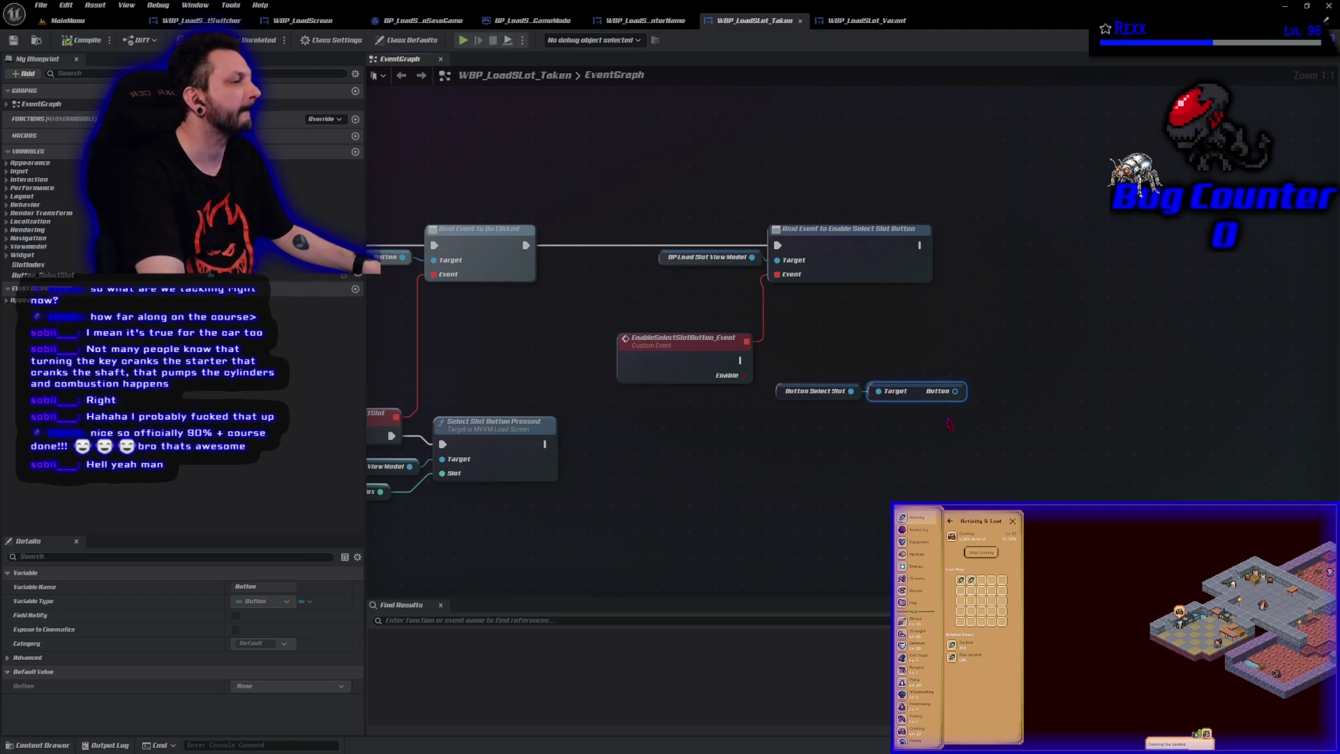
{"action": "left_click_drag", "start_coordinate": [955, 390], "coordinate": [985, 394]}
{"action": "type", "text": "set is enabl"}
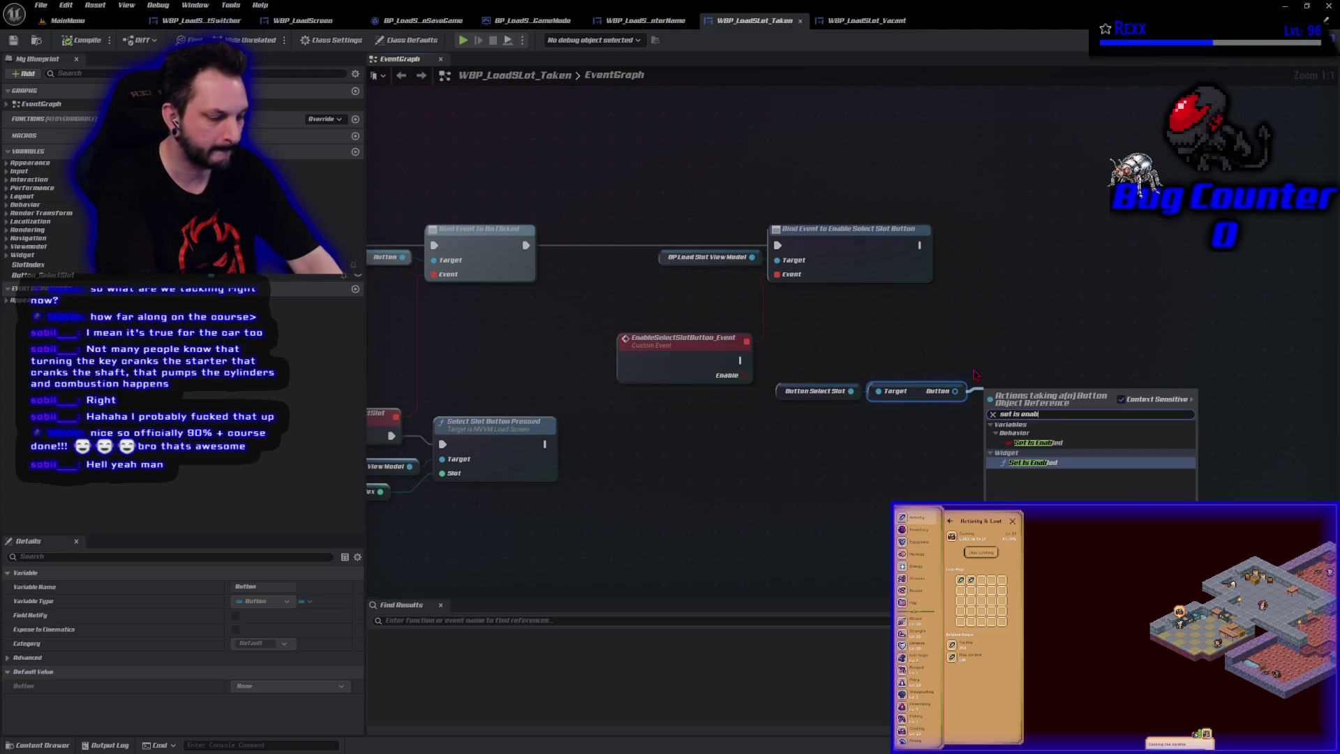
{"action": "key", "text": "Return"}
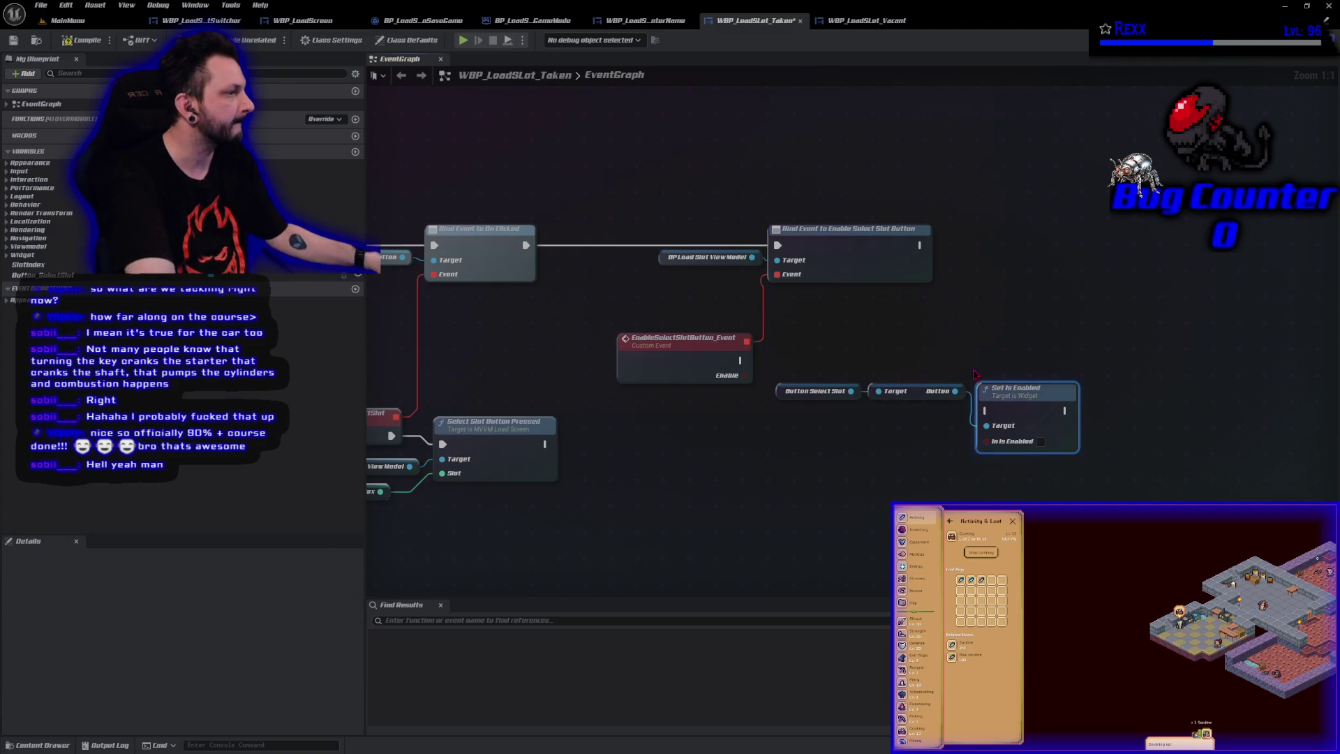
{"action": "left_click_drag", "start_coordinate": [740, 360], "coordinate": [985, 410]}
{"action": "key", "text": "q"}
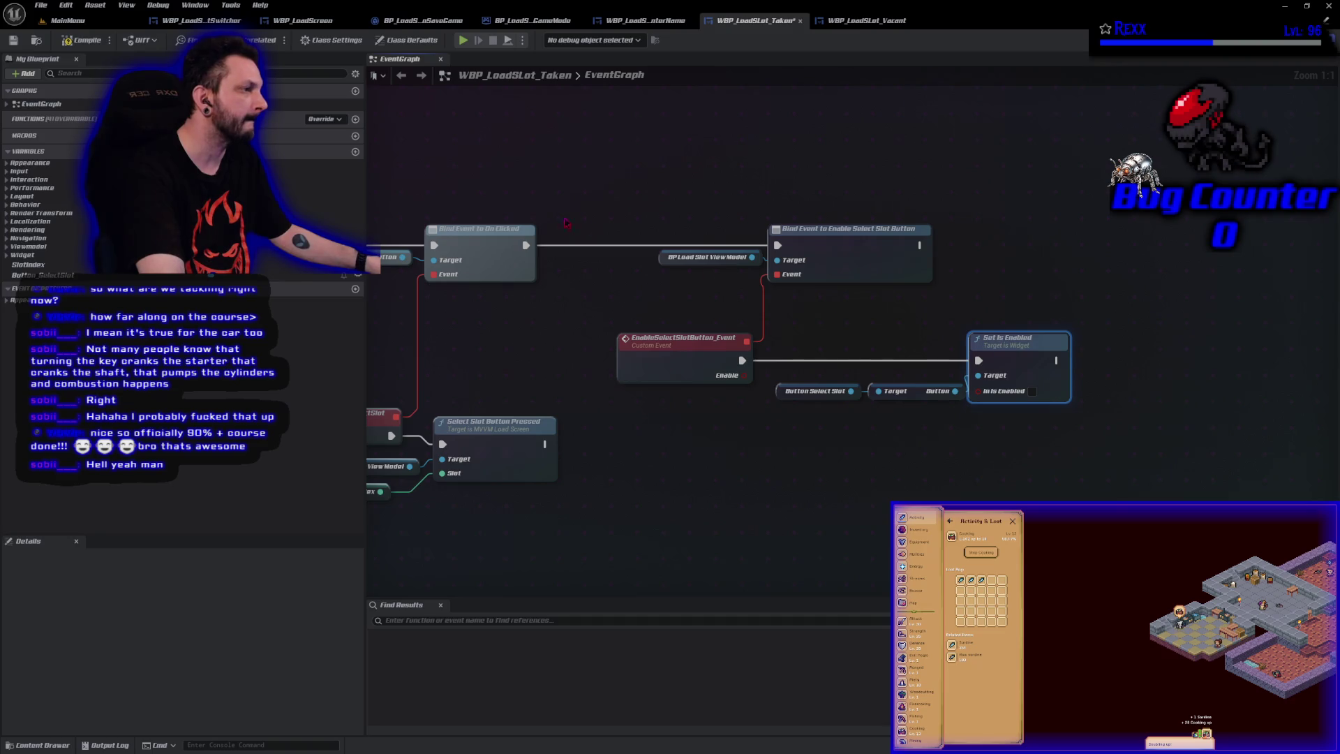
{"action": "left_click_drag", "start_coordinate": [842, 373], "coordinate": [967, 394]}
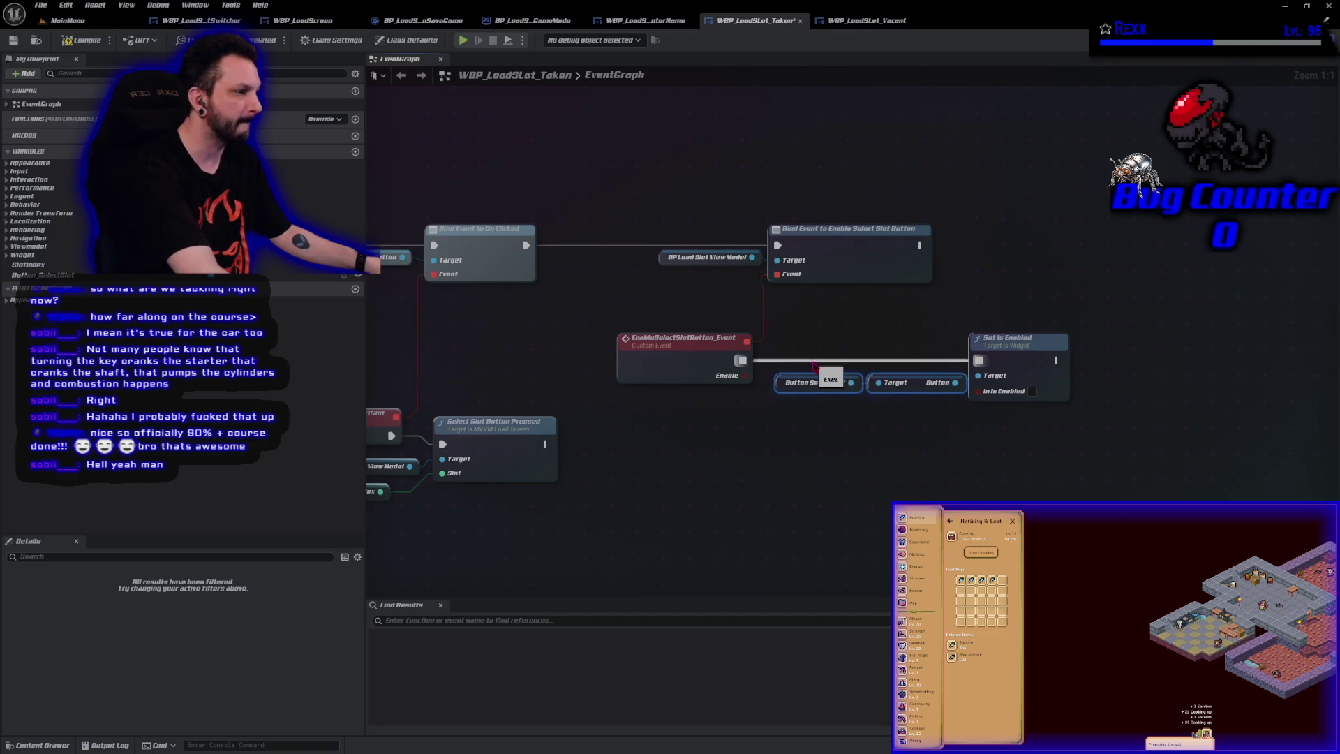
{"action": "key", "text": "q"}
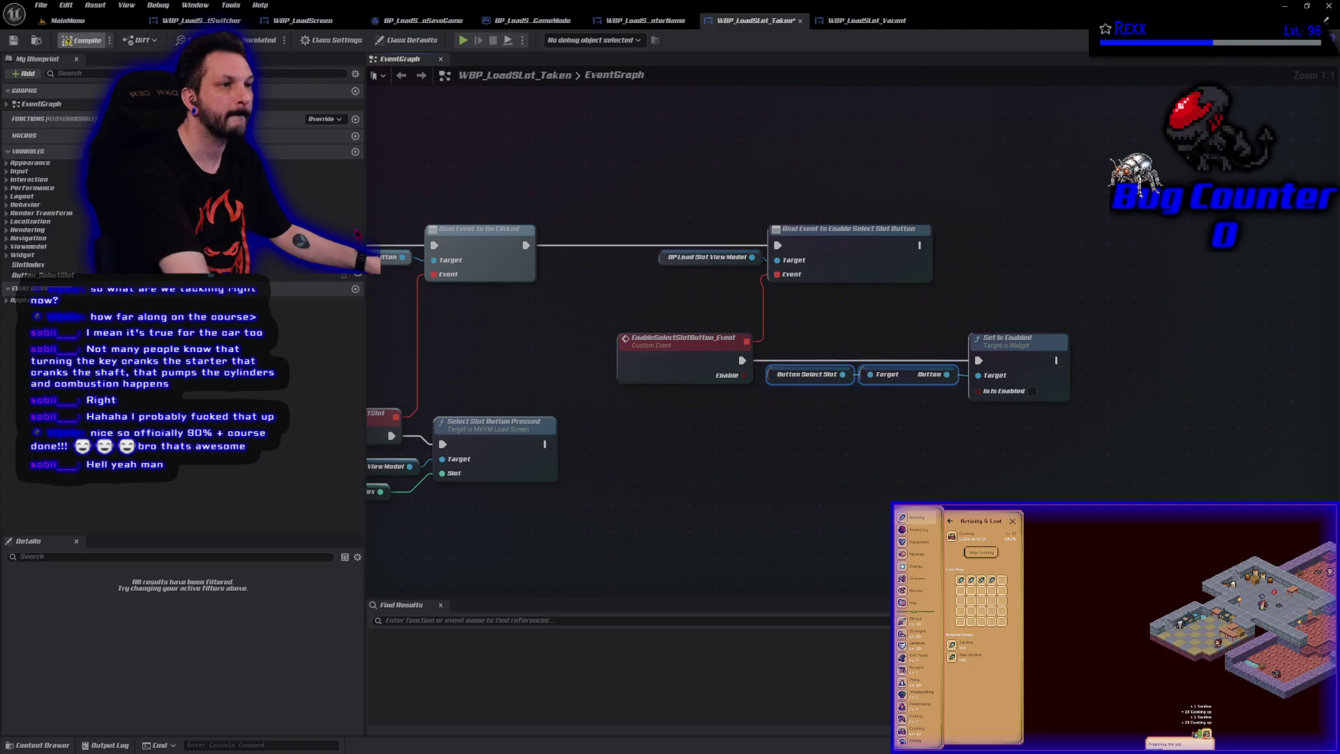
{"action": "left_click", "coordinate": [760, 466]}
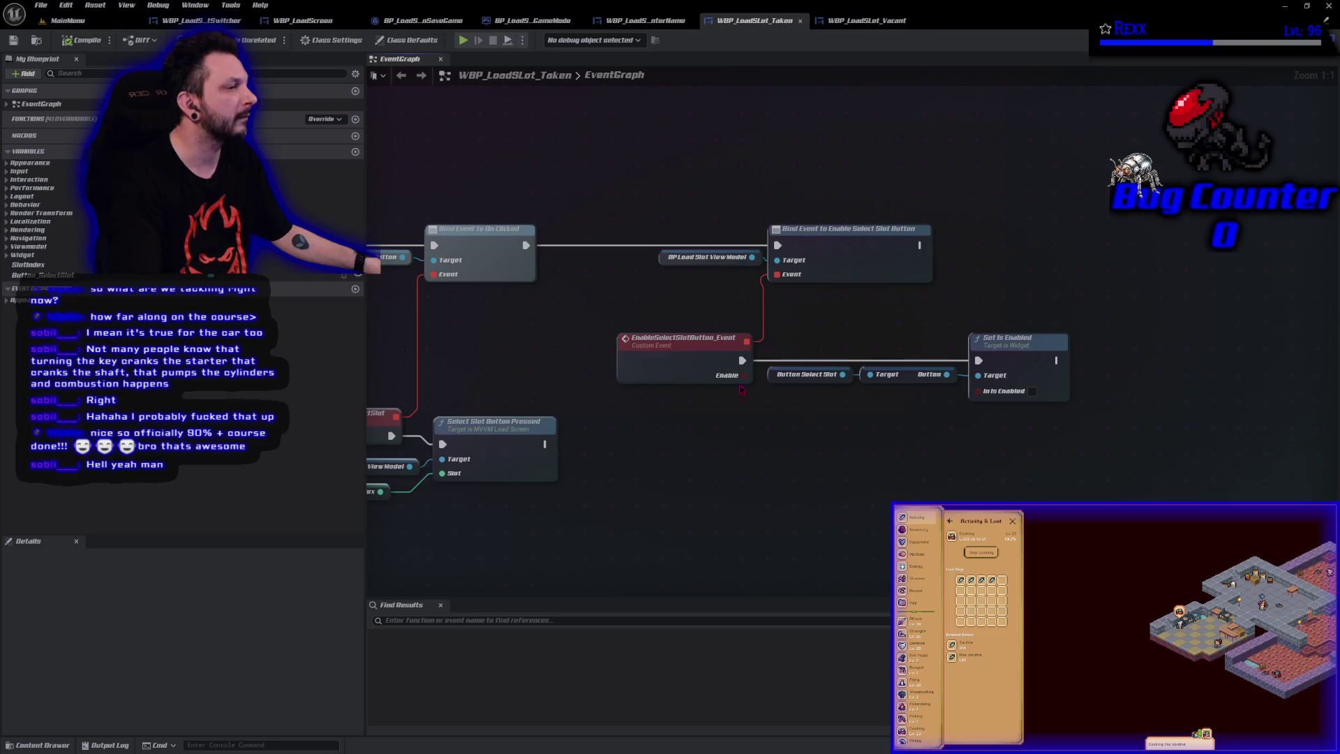
Feed the event's Enable value into In Is Enabled through a reroute, then compile and save
{"action": "mouse_move", "coordinate": [741, 383]}
{"action": "left_mouse_down"}
{"action": "mouse_move", "coordinate": [922, 399]}
{"action": "mouse_move", "coordinate": [979, 390]}
{"action": "left_mouse_up"}
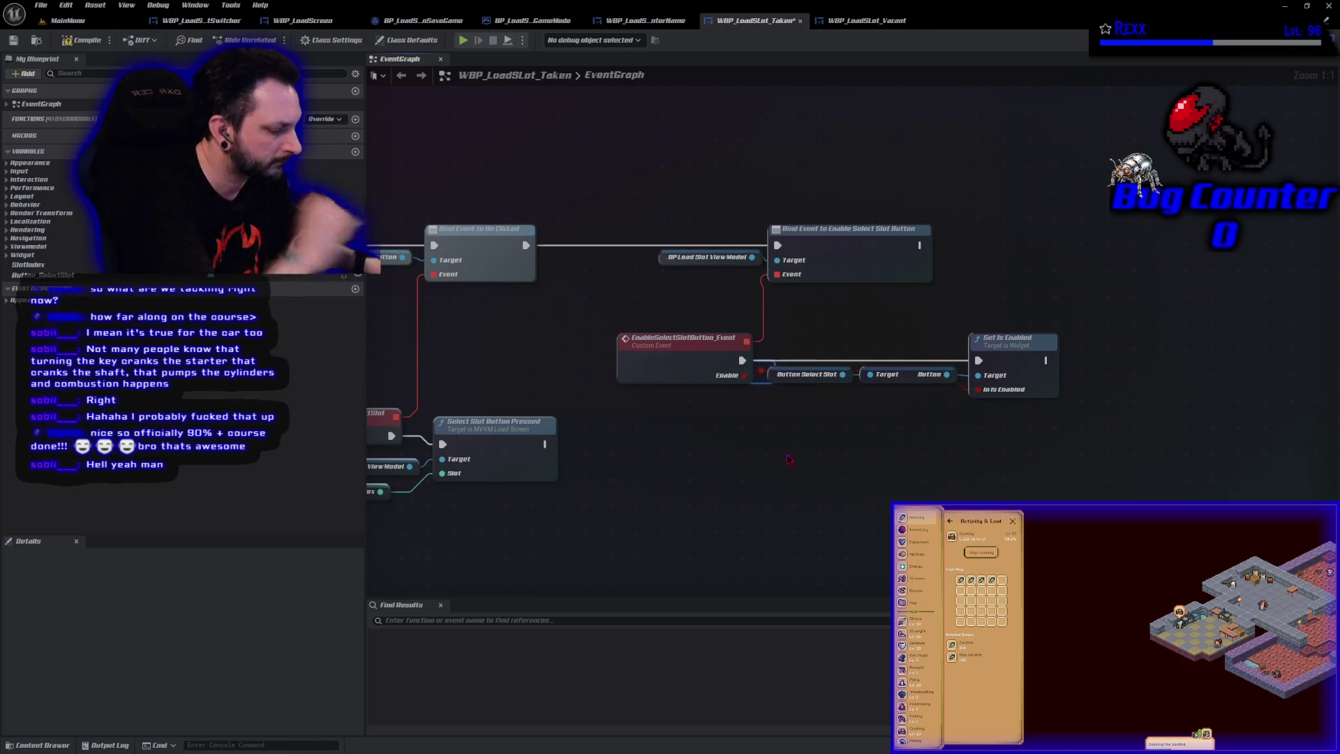
{"action": "double_click", "coordinate": [769, 395]}
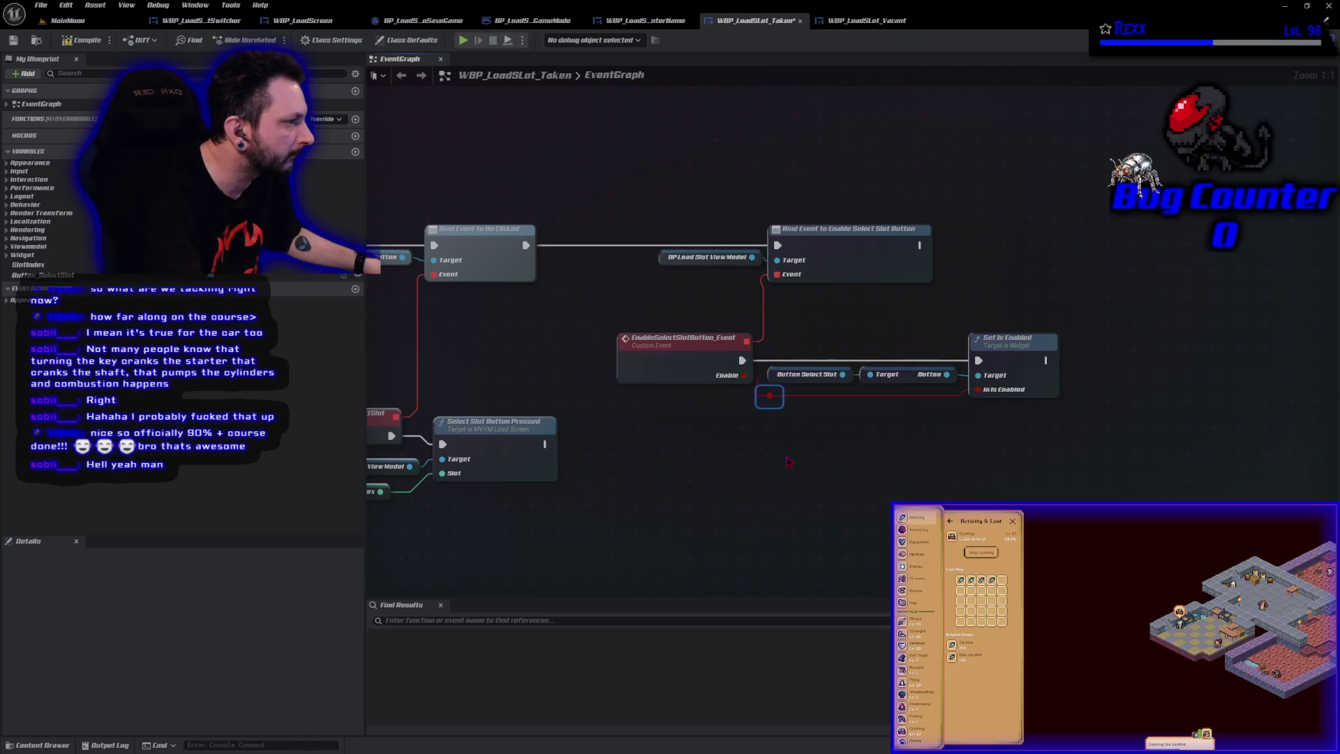
{"action": "left_click_drag", "start_coordinate": [769, 396], "coordinate": [777, 396]}
{"action": "left_click", "coordinate": [950, 496]}
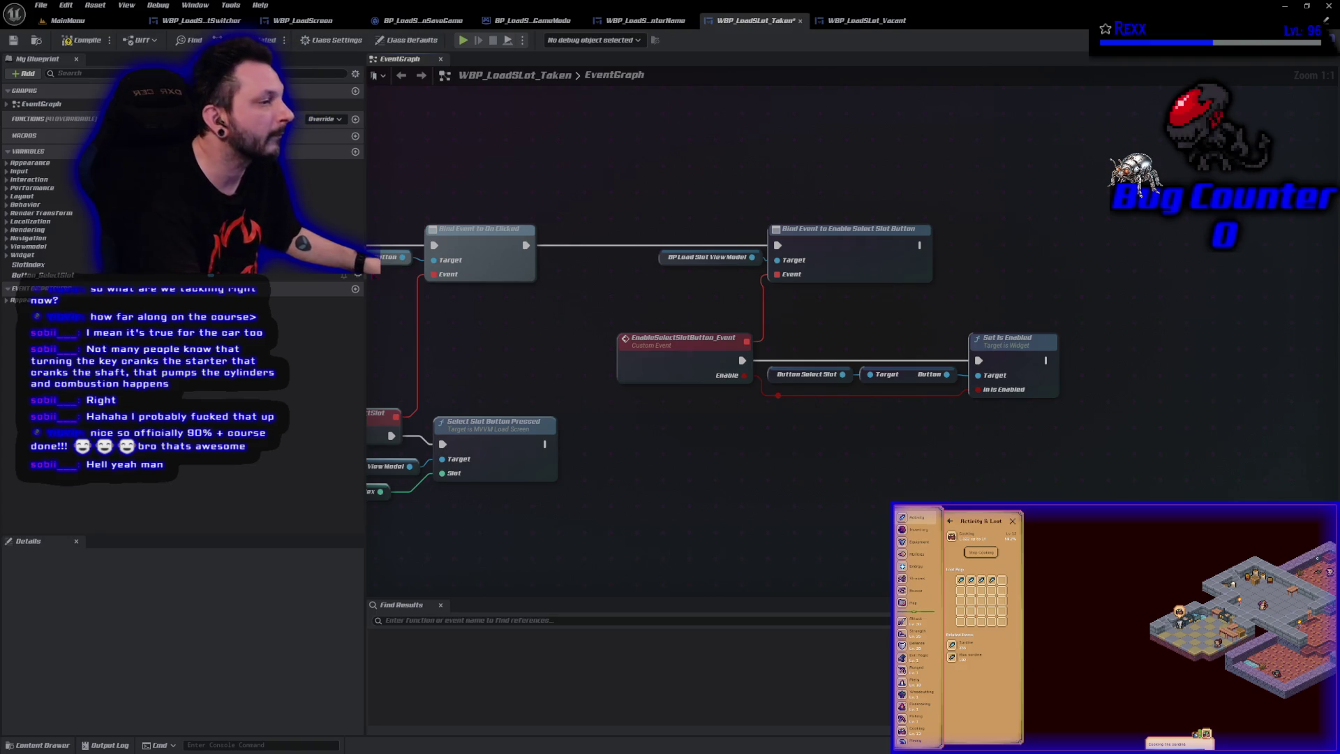
{"action": "left_click", "coordinate": [71, 44]}
{"action": "left_click", "coordinate": [11, 42]}
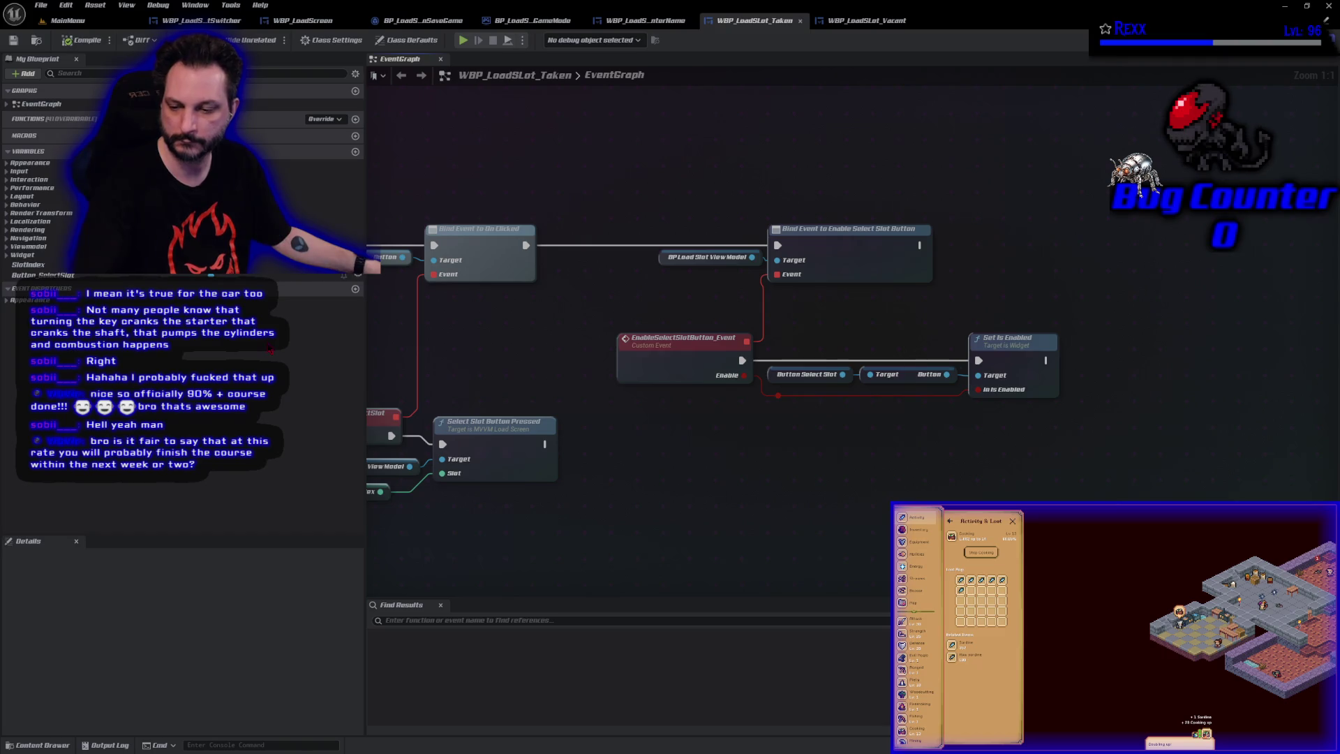
{"action": "key", "text": "alt+Tab"}
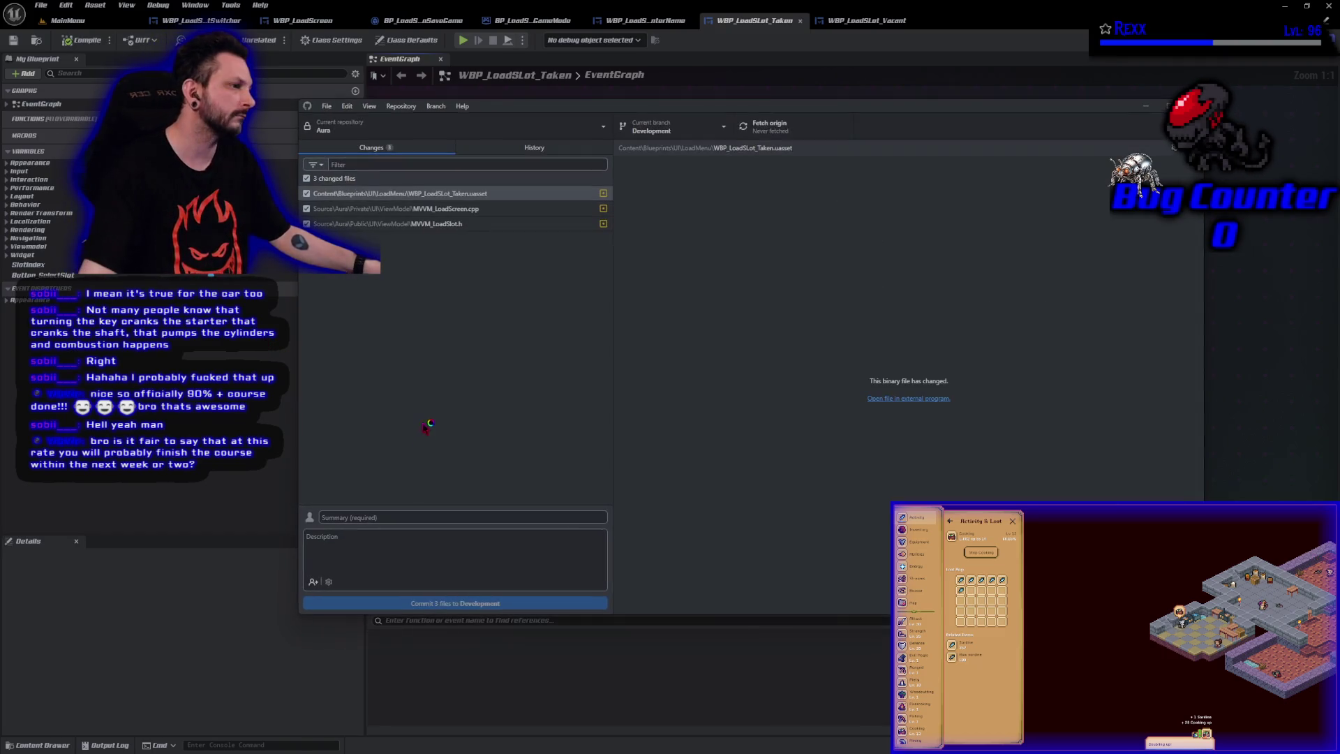
Commit the three changed files to Development as 'Enabling the Select Slot Button'
{"action": "left_click", "coordinate": [396, 516]}
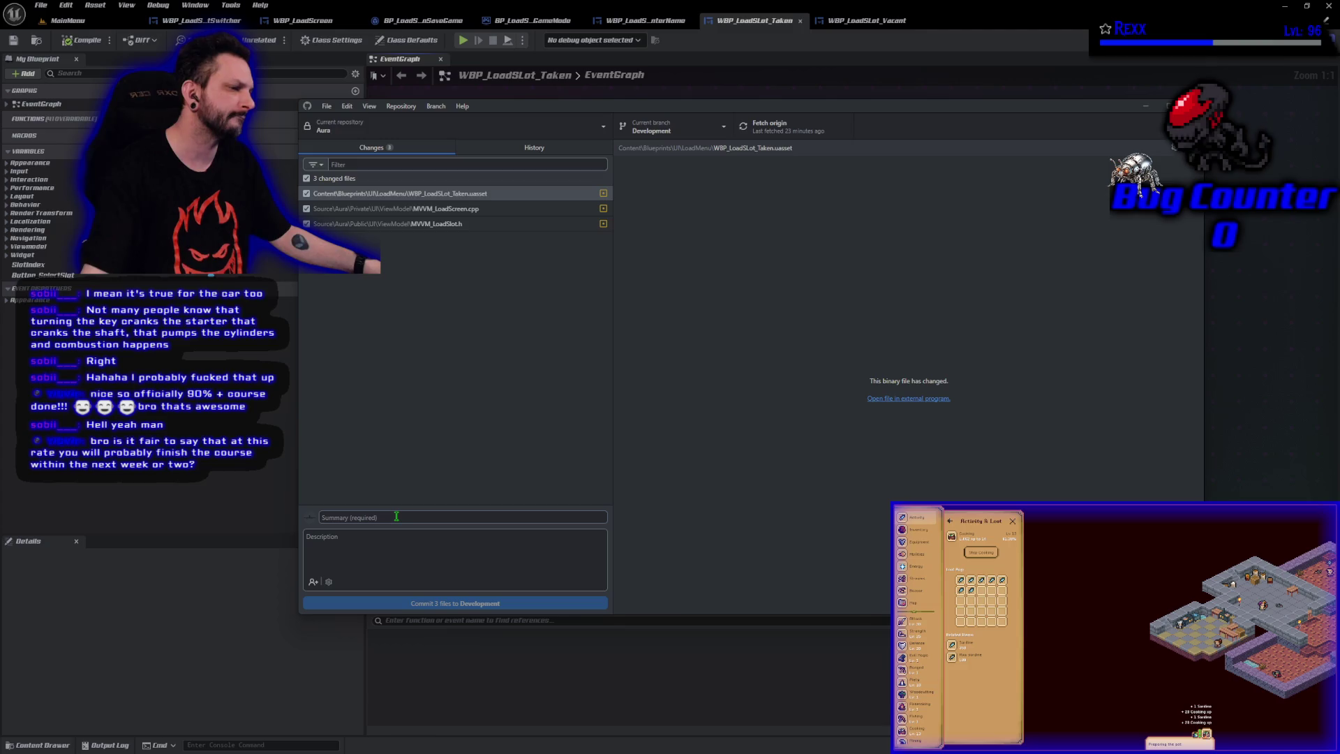
{"action": "type", "text": "Ena"}
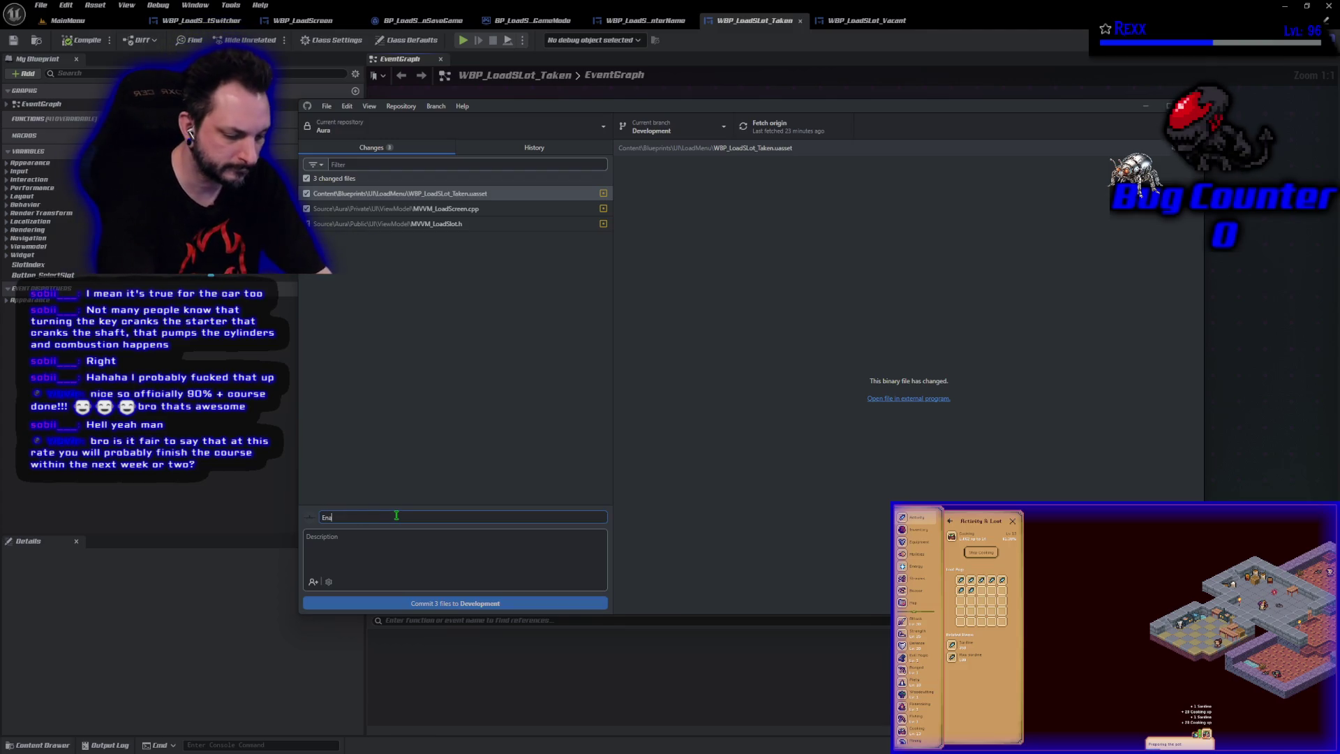
{"action": "type", "text": "bling the Select"}
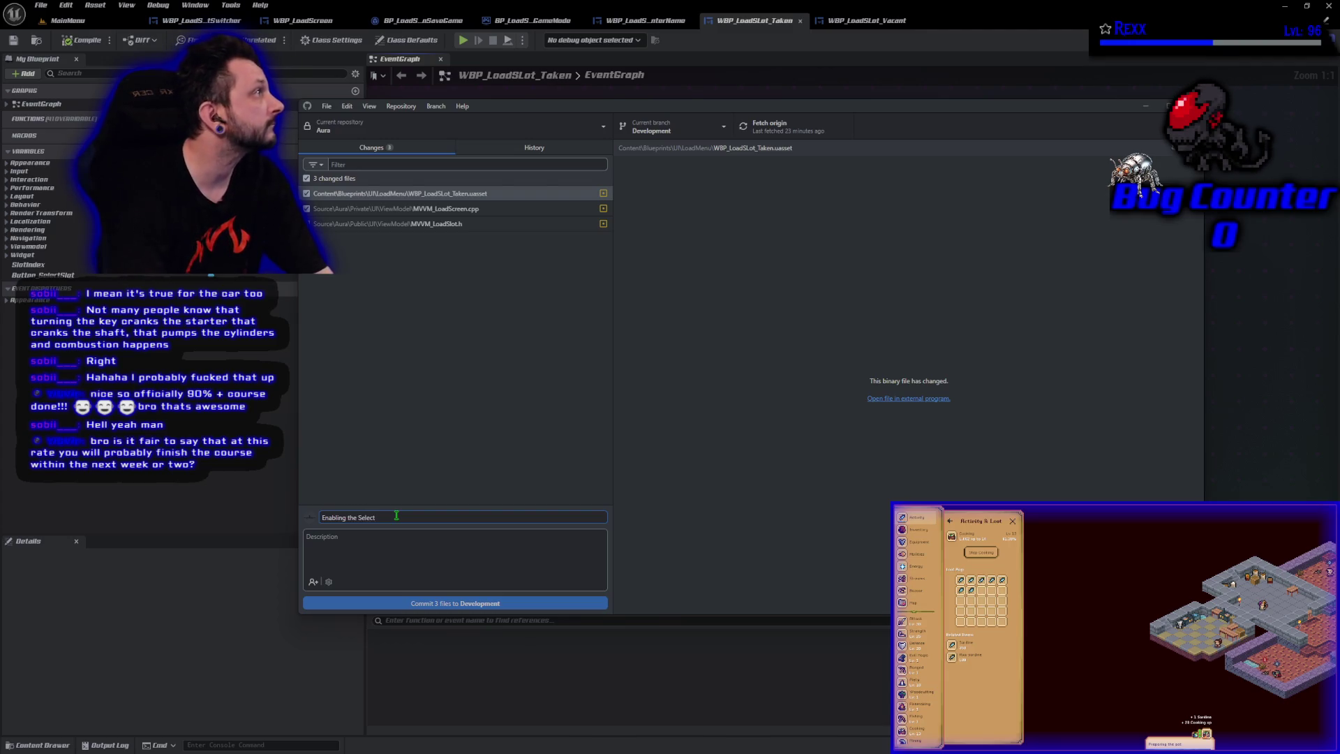
{"action": "type", "text": " Slot Button"}
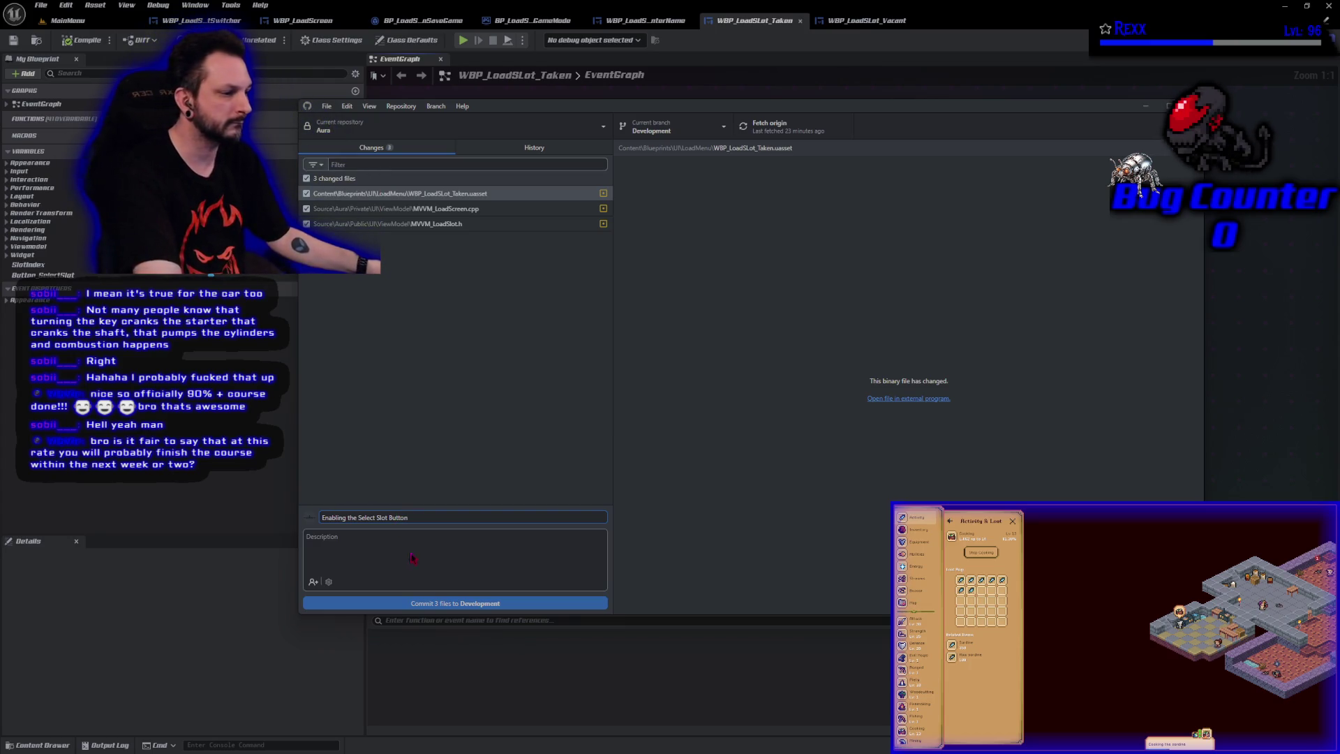
{"action": "left_click", "coordinate": [443, 604]}
Push the commit to origin, review the history, and close the Unreal Editor
{"action": "left_click", "coordinate": [1034, 248]}
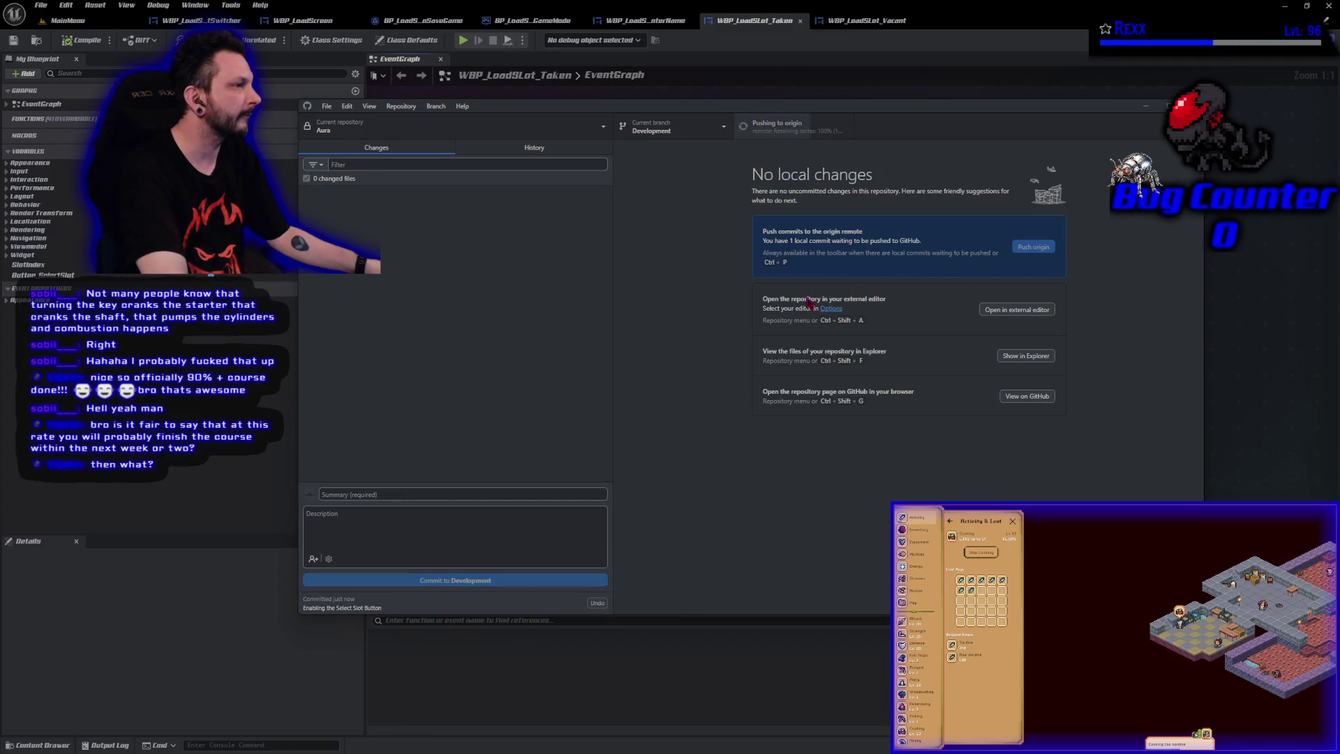
{"action": "left_click", "coordinate": [488, 148]}
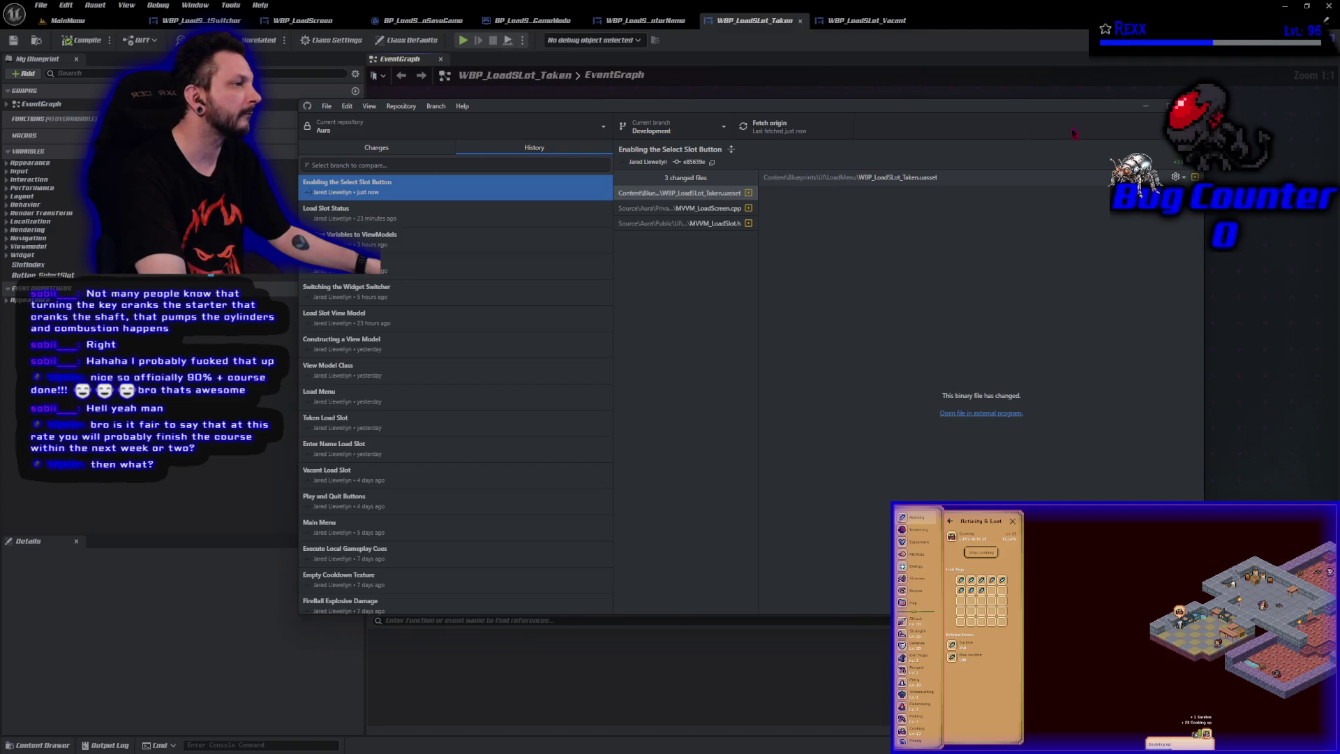
{"action": "left_click", "coordinate": [1145, 107]}
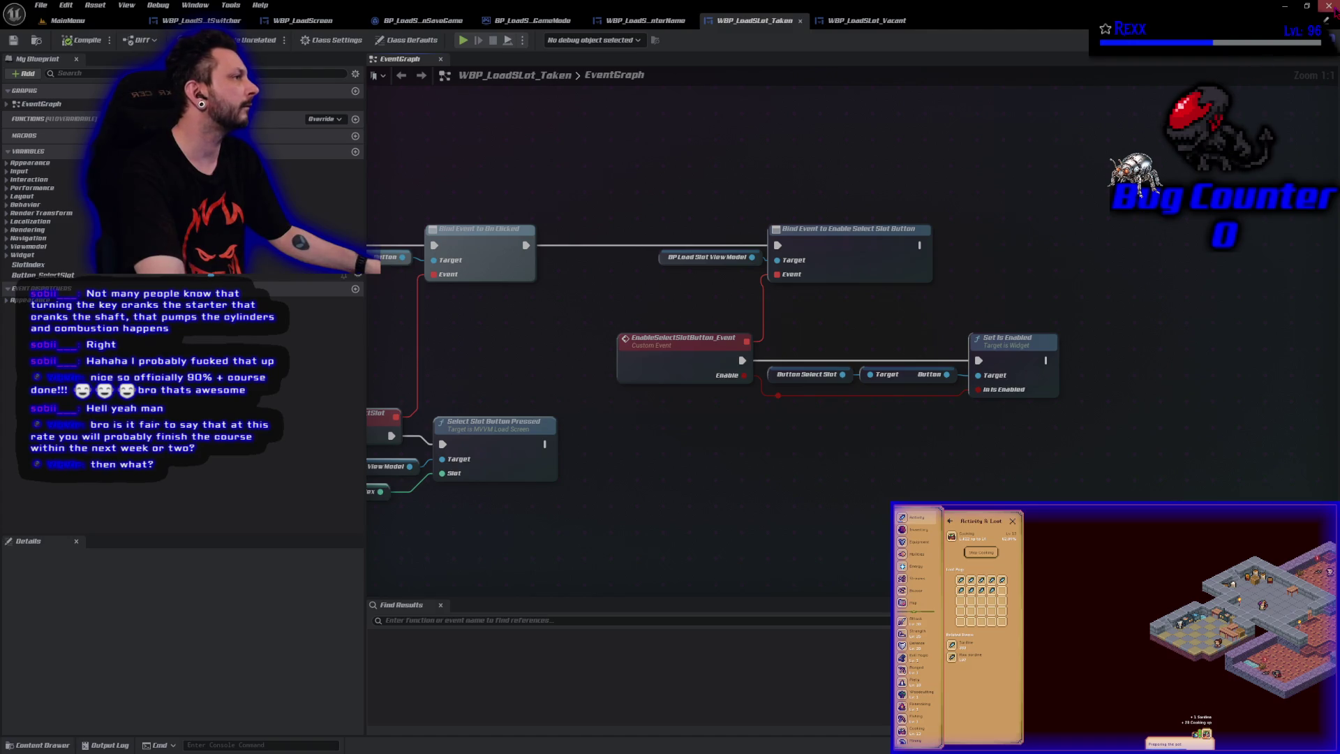
{"action": "key", "text": "alt+F4"}
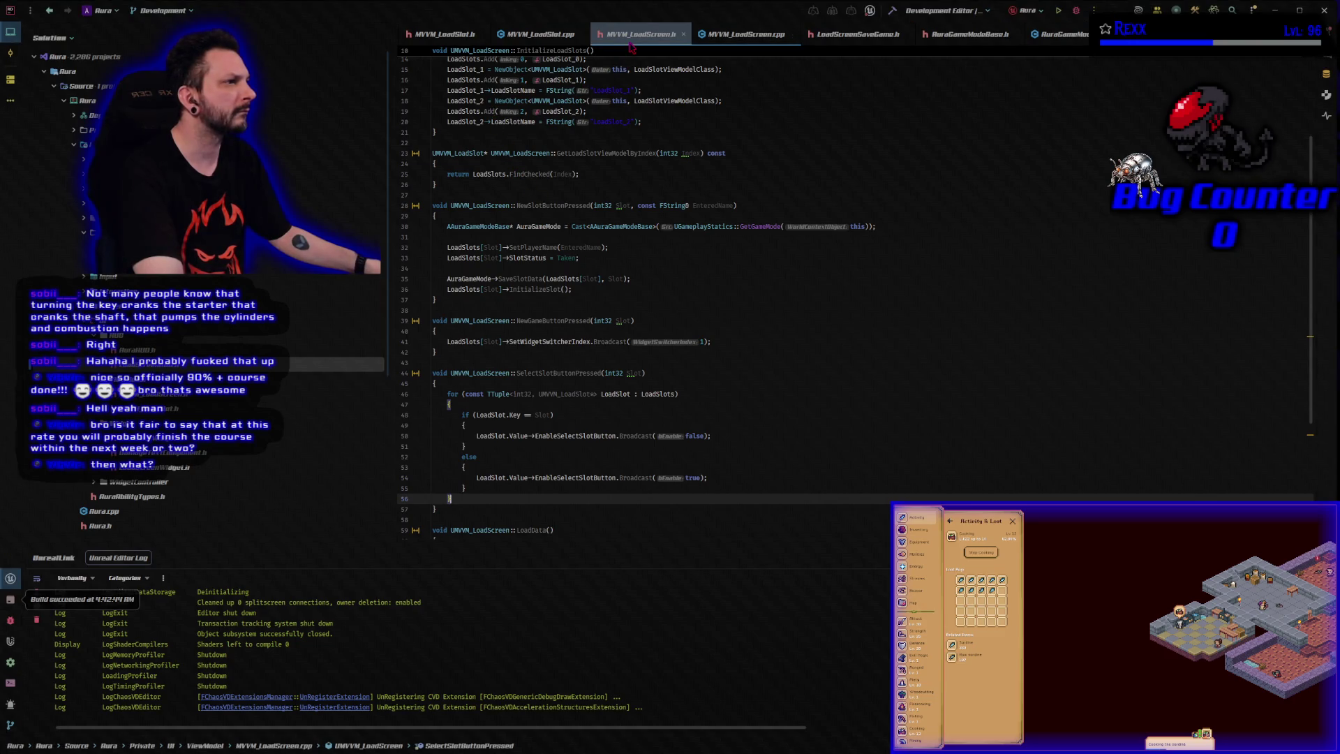
Close every Rider tab except MVVM_LoadScreen.h and MVVM_LoadScreen.cpp, ending on the header
{"action": "key", "text": "ctrl+Tab"}
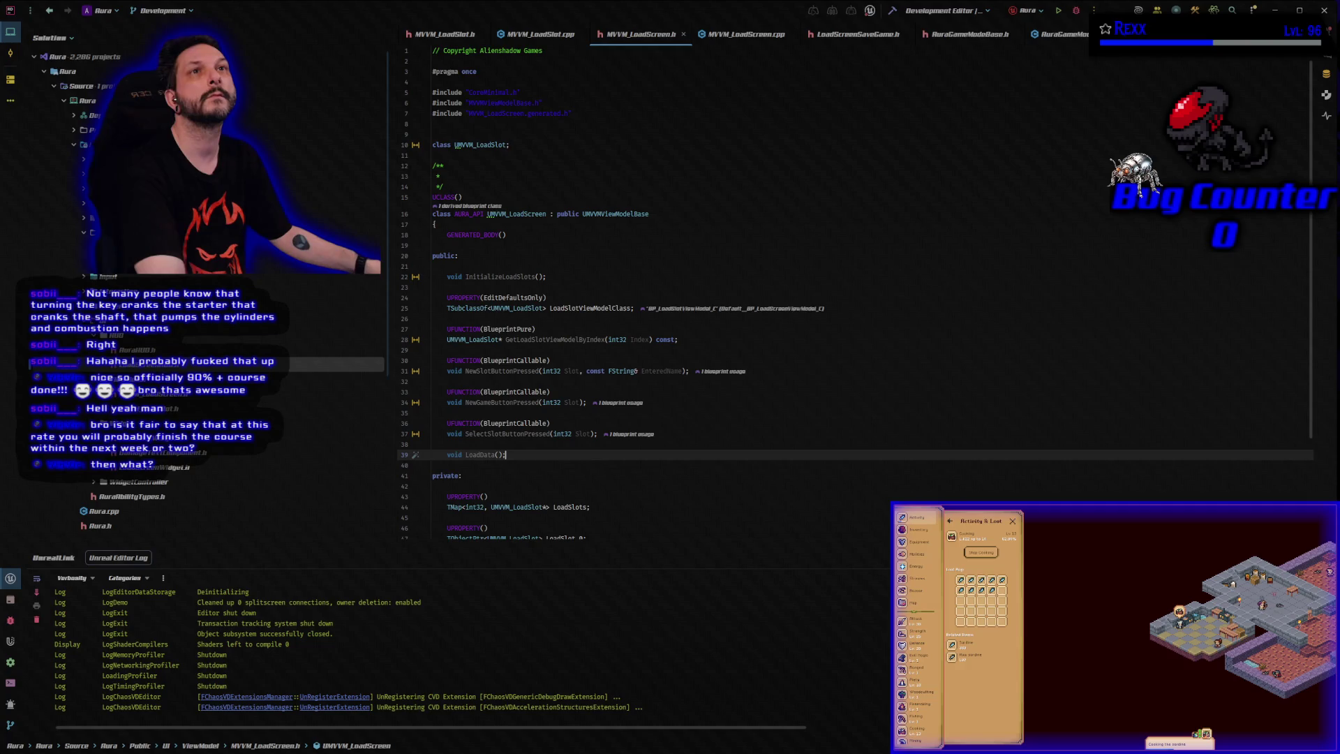
{"action": "right_click", "coordinate": [625, 33]}
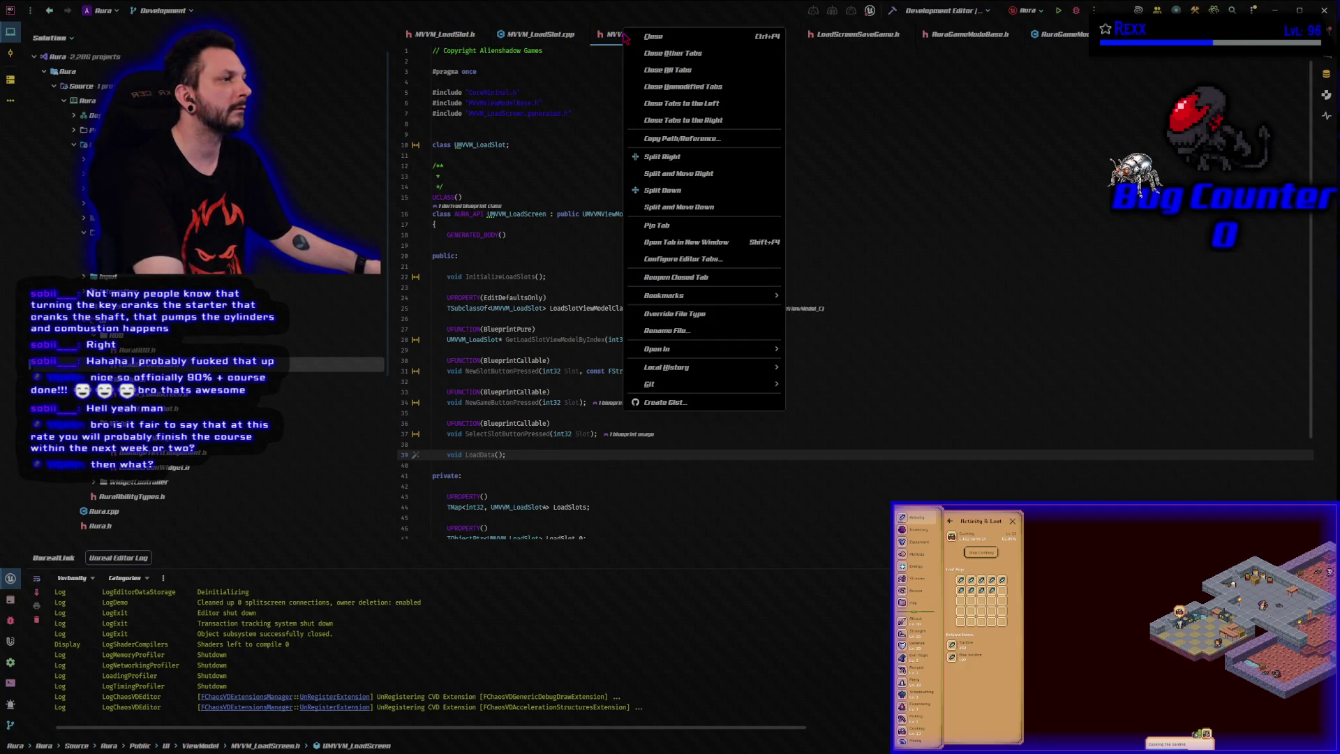
{"action": "left_click", "coordinate": [701, 103]}
{"action": "left_click", "coordinate": [576, 33]}
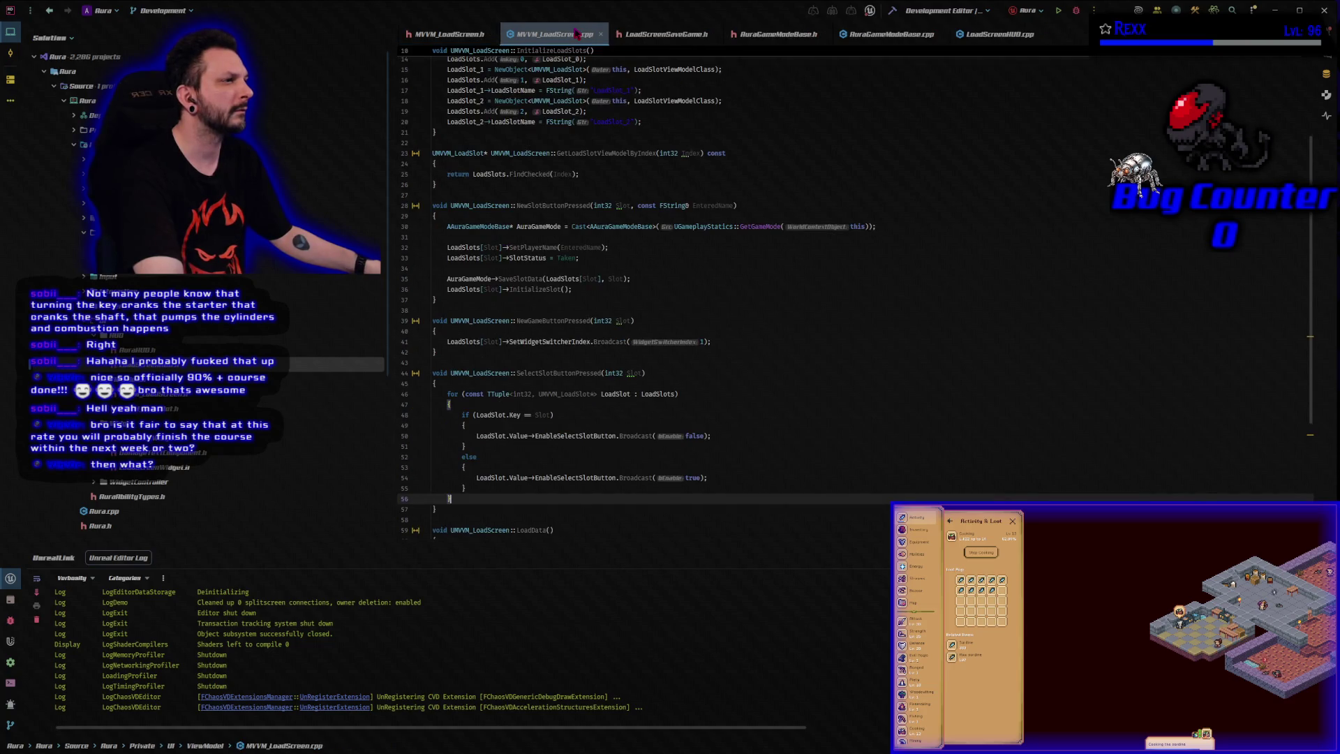
{"action": "right_click", "coordinate": [576, 33]}
{"action": "left_click", "coordinate": [635, 116]}
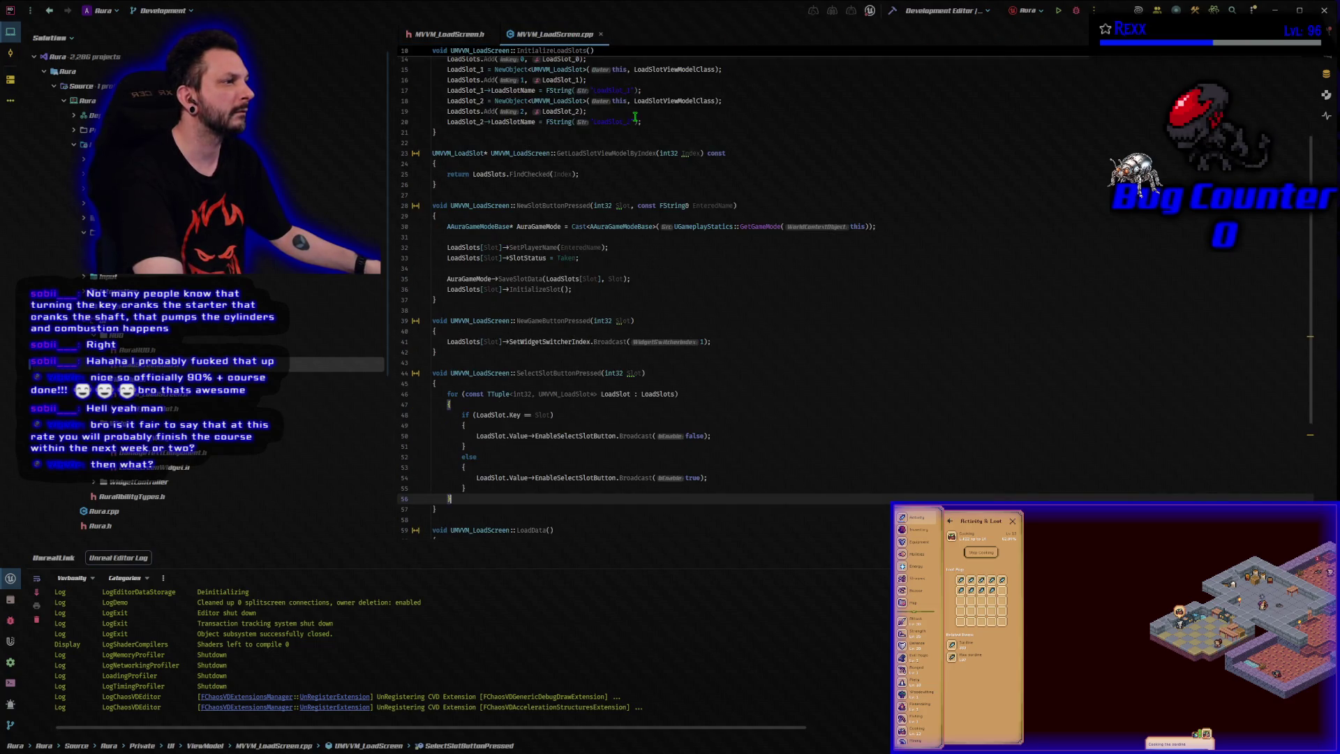
{"action": "left_click", "coordinate": [449, 34]}
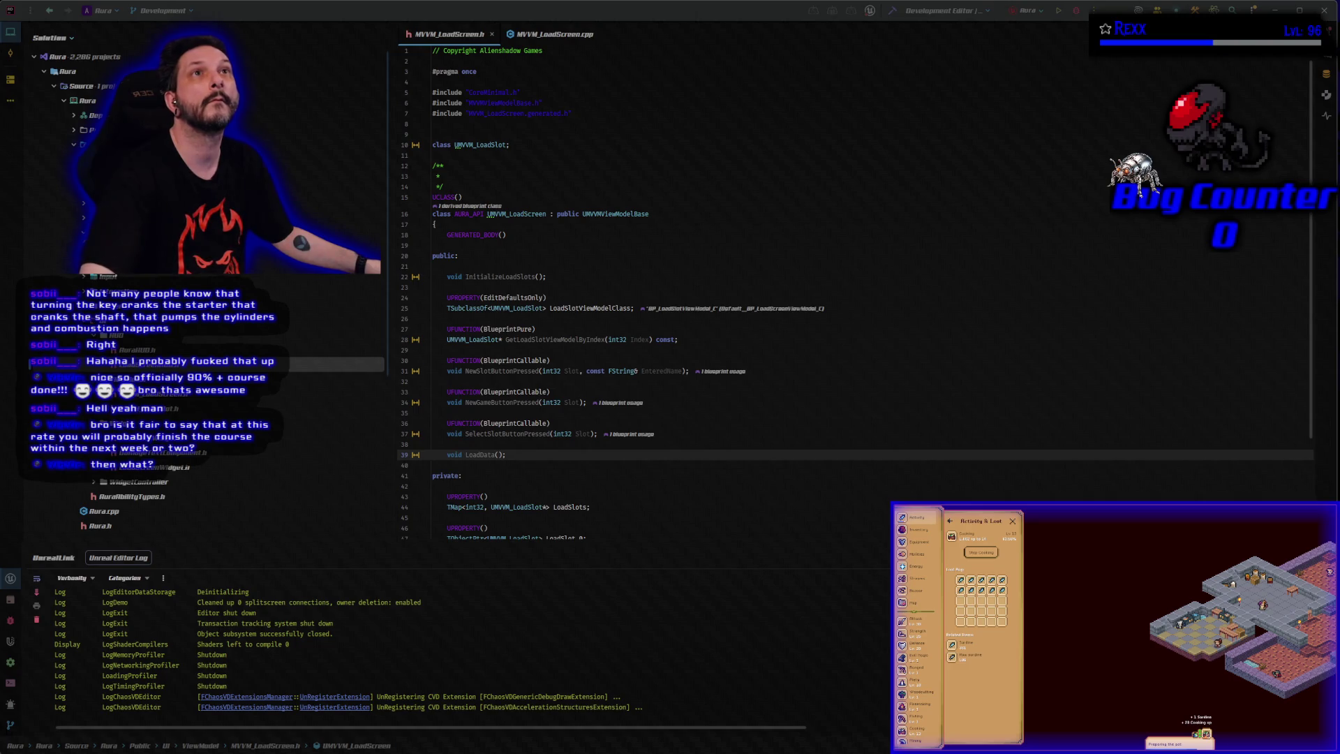
Paste DECLARE_DYNAMIC_MULTICAST_DELEGATE(FSlotSelected); onto line 10 of MVVM_LoadScreen.h
{"action": "left_click", "coordinate": [528, 132]}
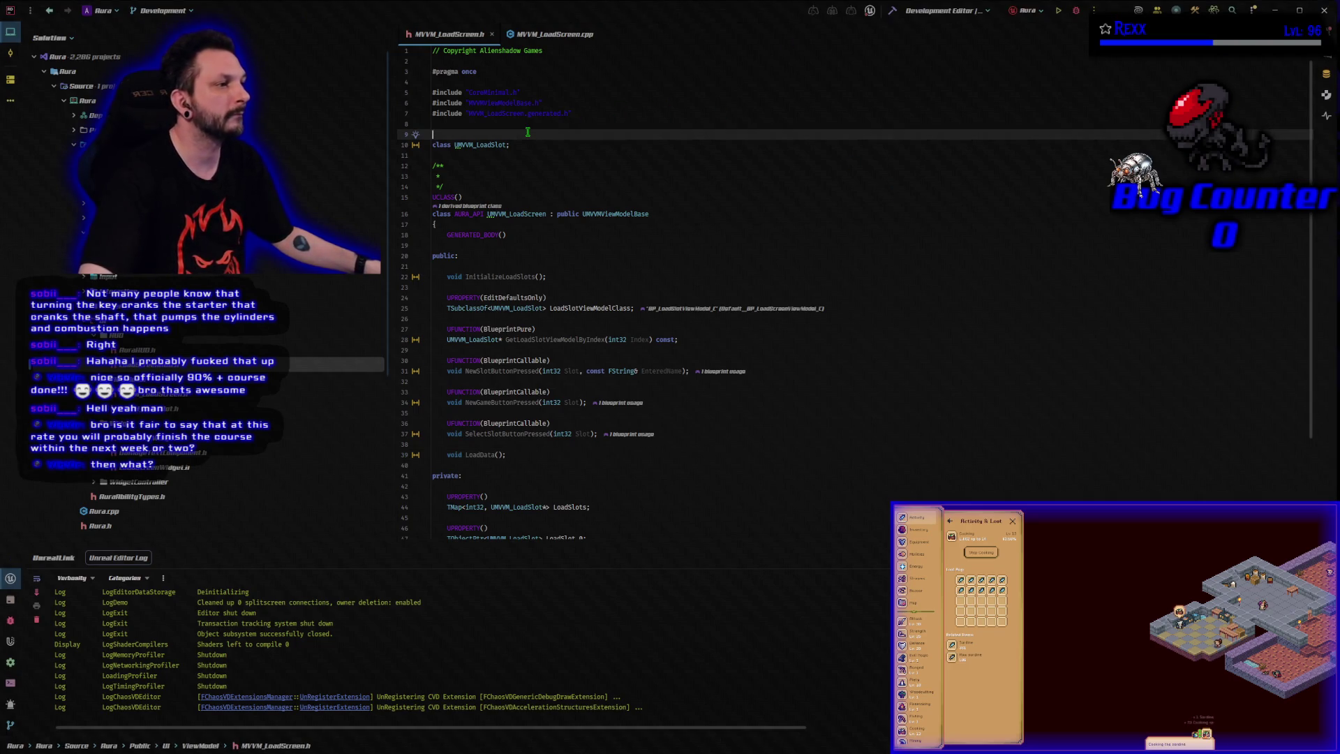
{"action": "key", "text": "Return"}
{"action": "key", "text": "Return"}
{"action": "key", "text": "Up"}
{"action": "type", "text": "DECLARE_DYNAMIC_MULTICAST_DELEGATE(FSlotSelected);"}
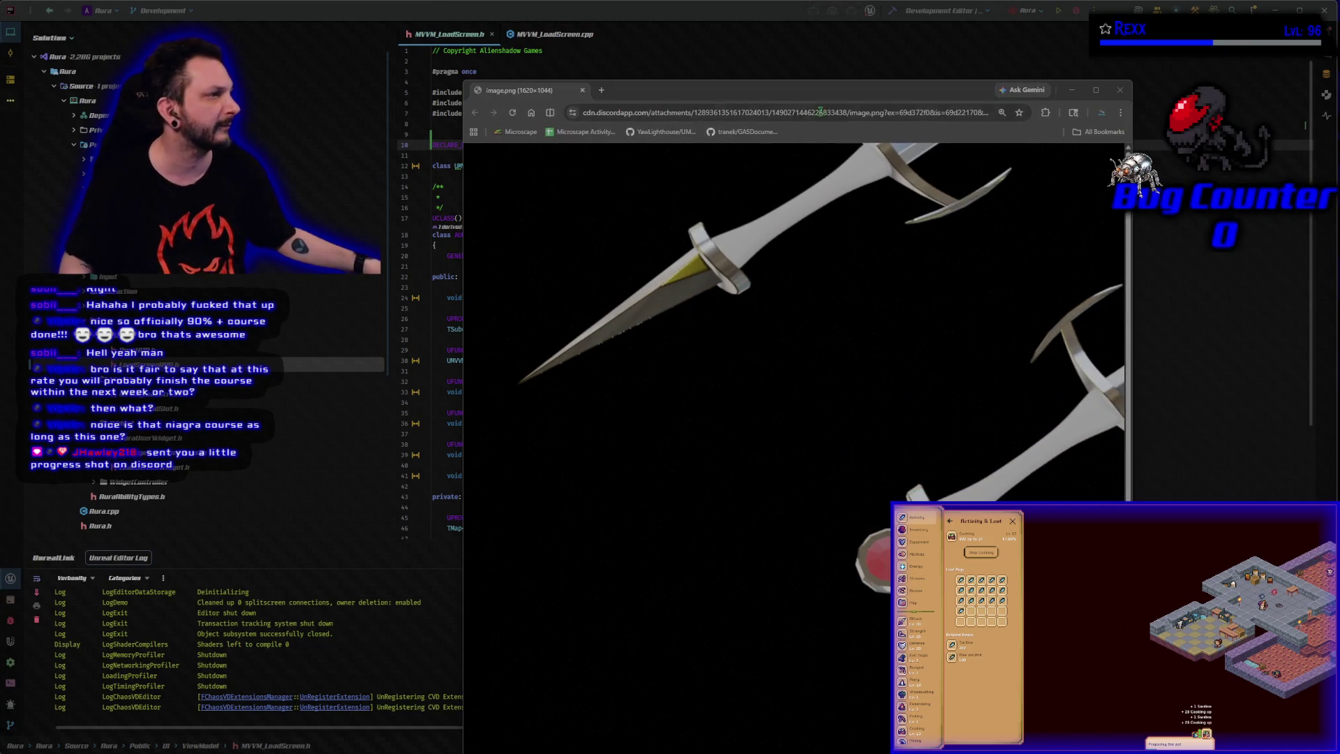
Reposition, zoom and maximize the Chrome window showing the shared silver sword render
{"action": "mouse_move", "coordinate": [772, 94]}
{"action": "left_mouse_down"}
{"action": "mouse_move", "coordinate": [701, 73]}
{"action": "mouse_move", "coordinate": [667, 41]}
{"action": "left_mouse_up"}
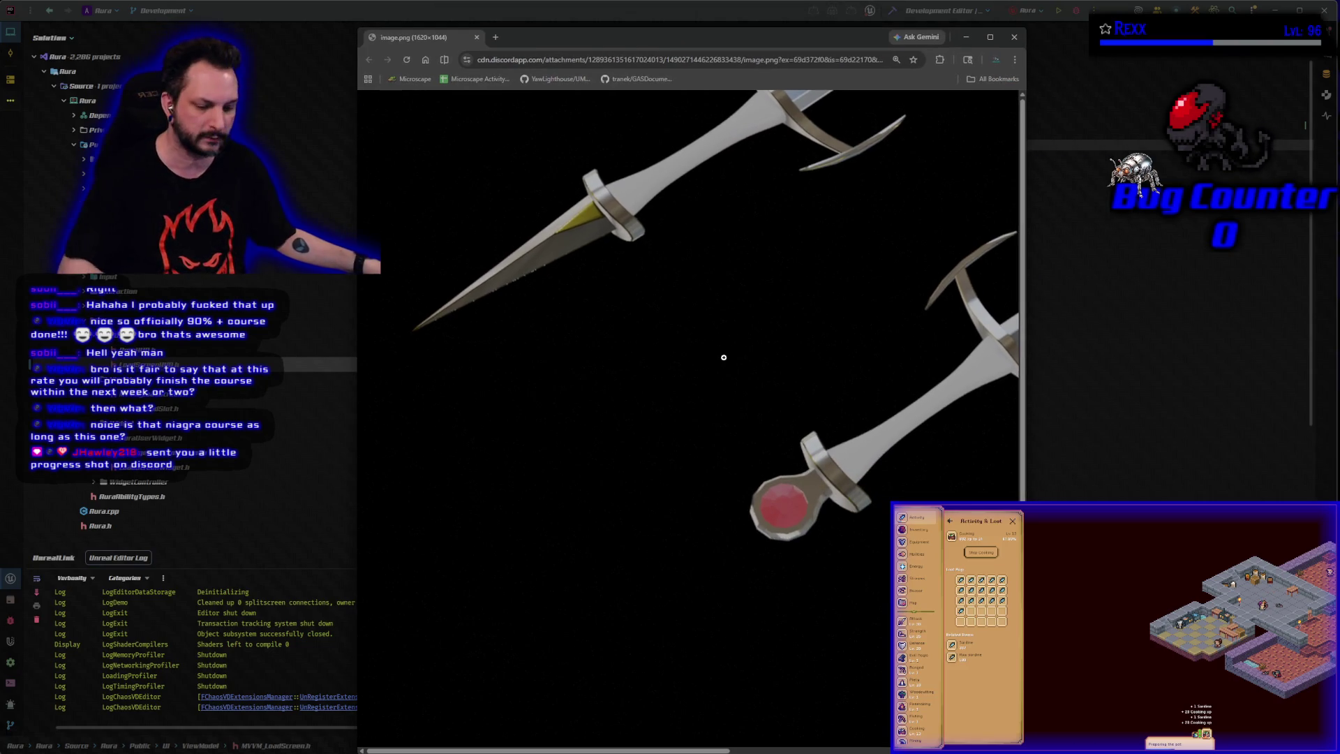
{"action": "scroll", "coordinate": [729, 368], "scroll_direction": "down", "scroll_amount": 2, "text": "ctrl"}
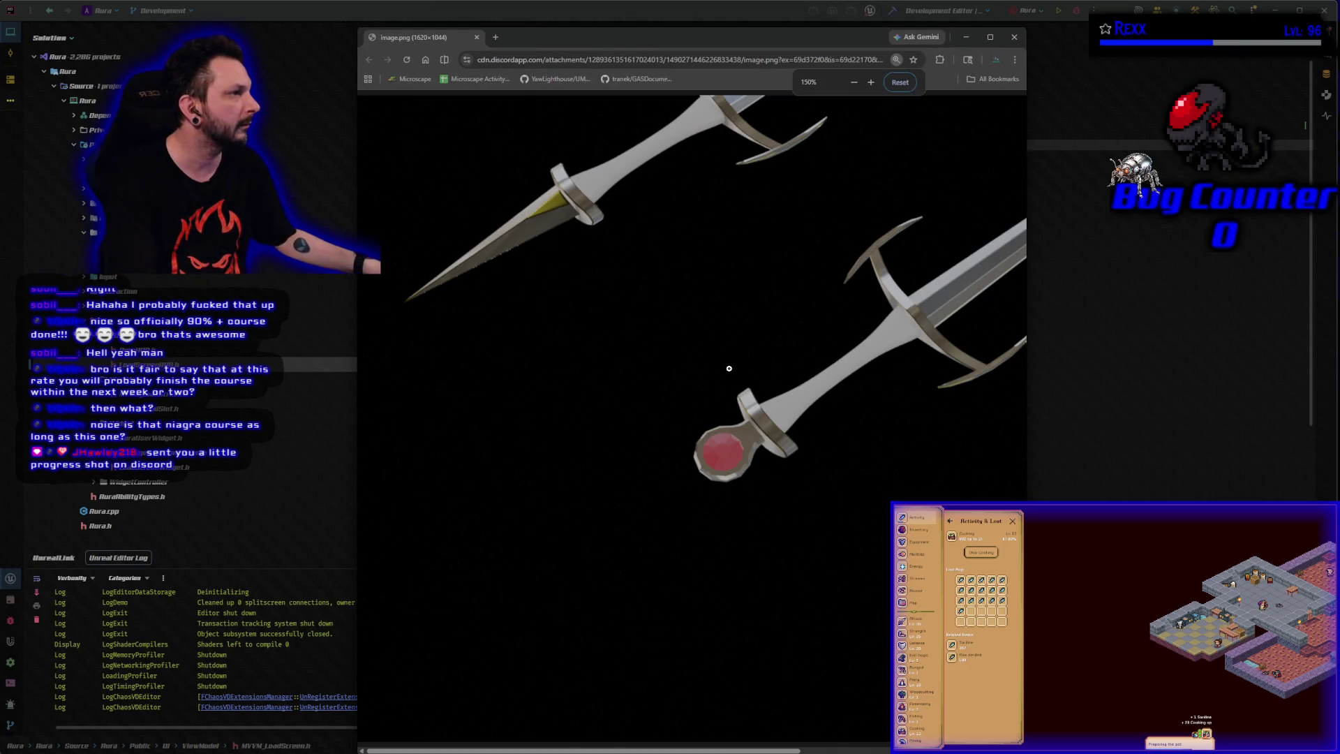
{"action": "scroll", "coordinate": [729, 368], "scroll_direction": "down", "scroll_amount": 1, "text": "ctrl"}
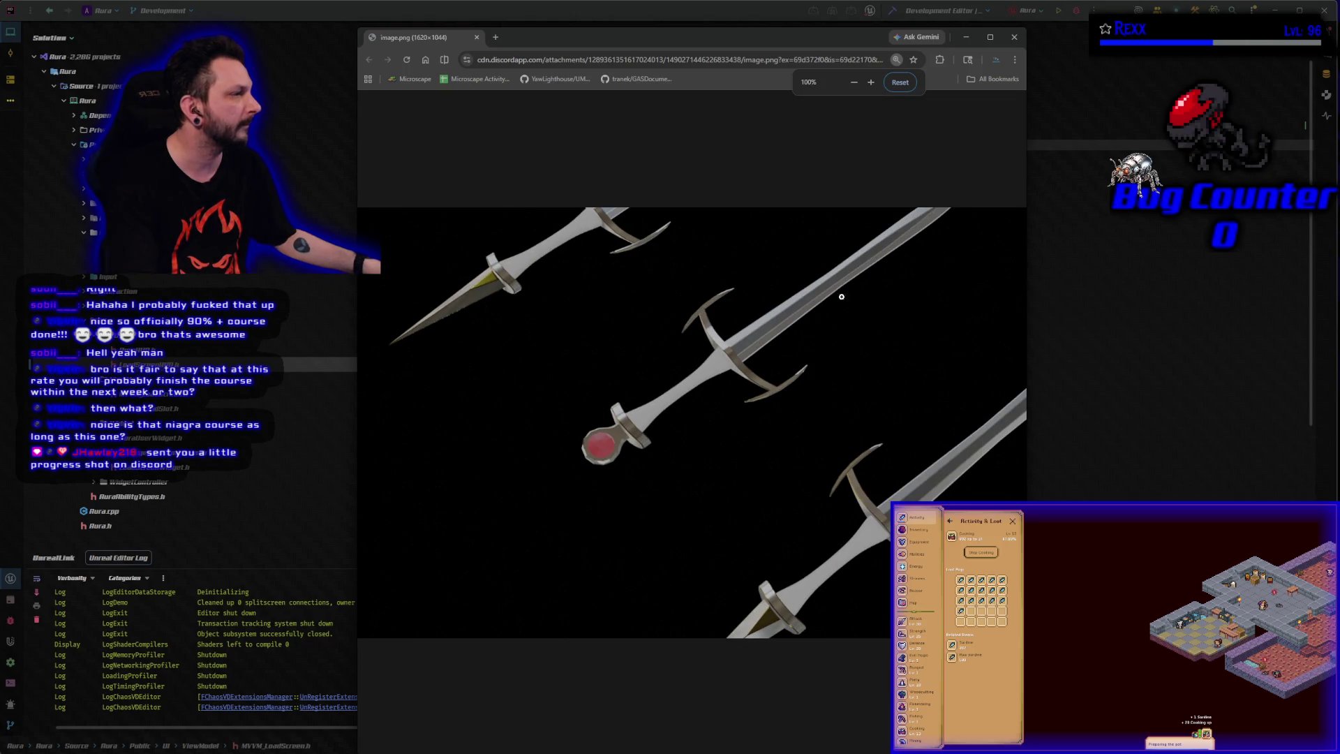
{"action": "left_click", "coordinate": [990, 42]}
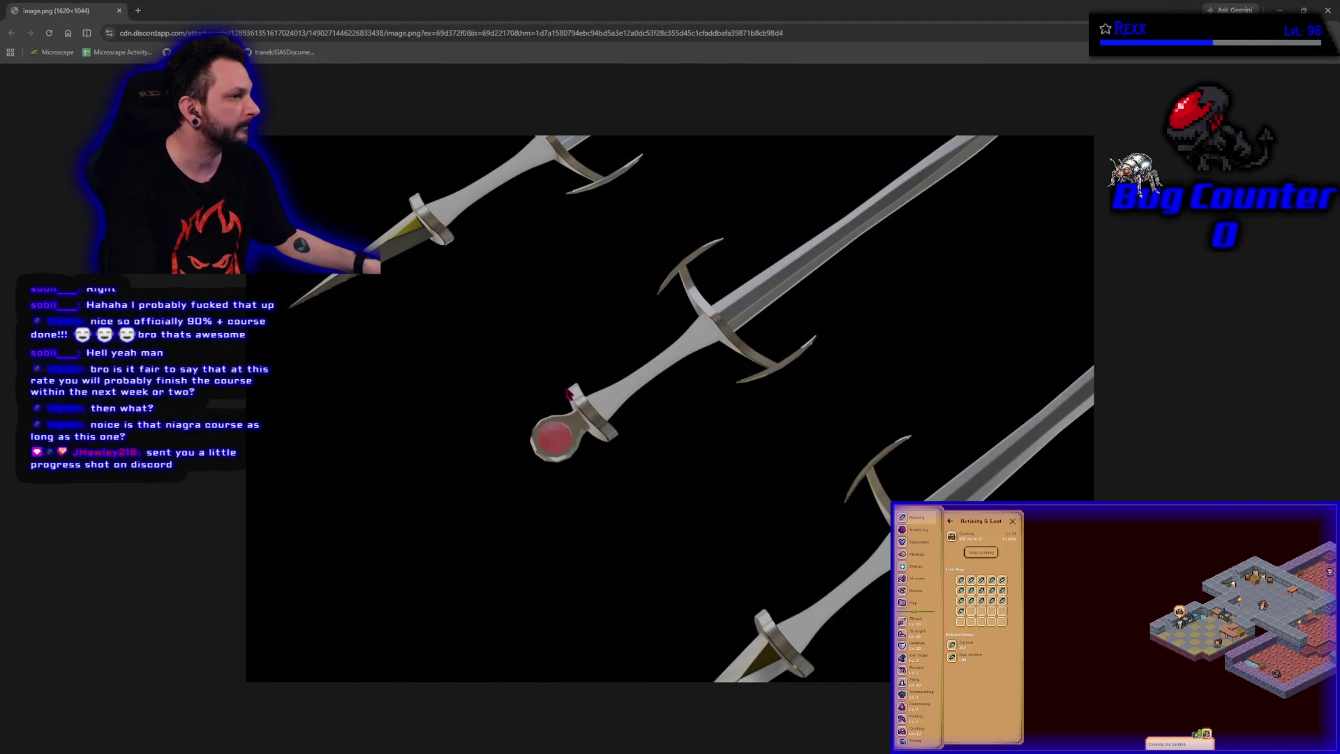